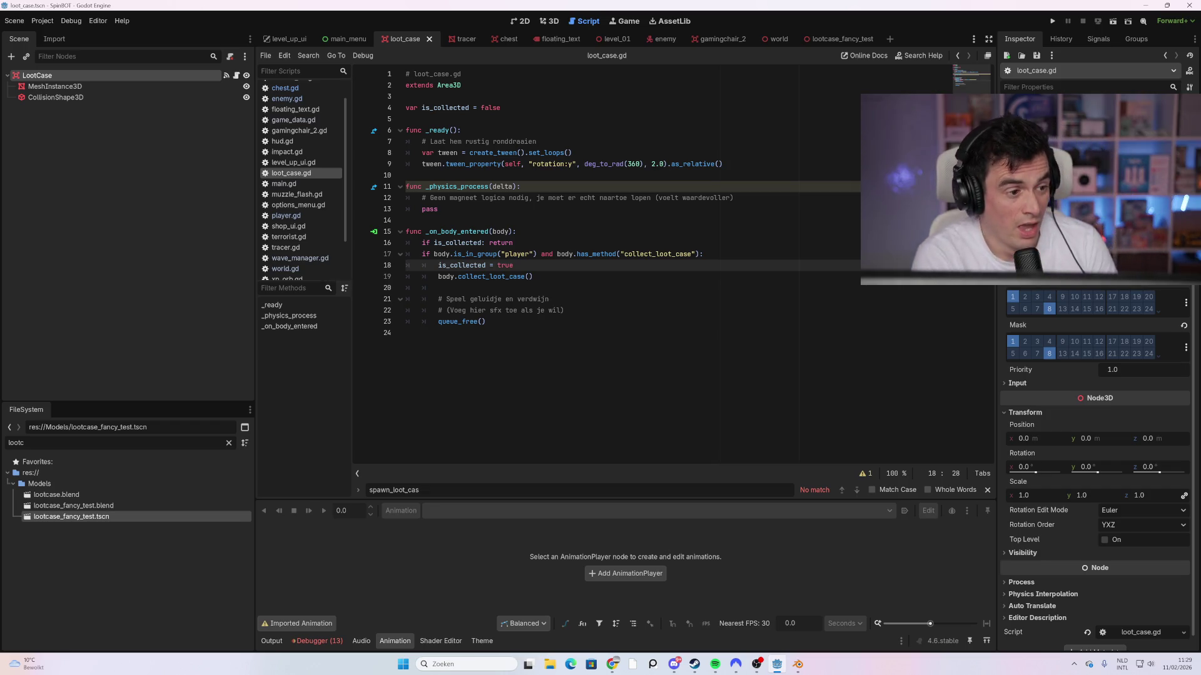
Step: Select the loot case's MeshInstance3D, then bring up the lootcase_fancy_test scene
left_click(127, 87)
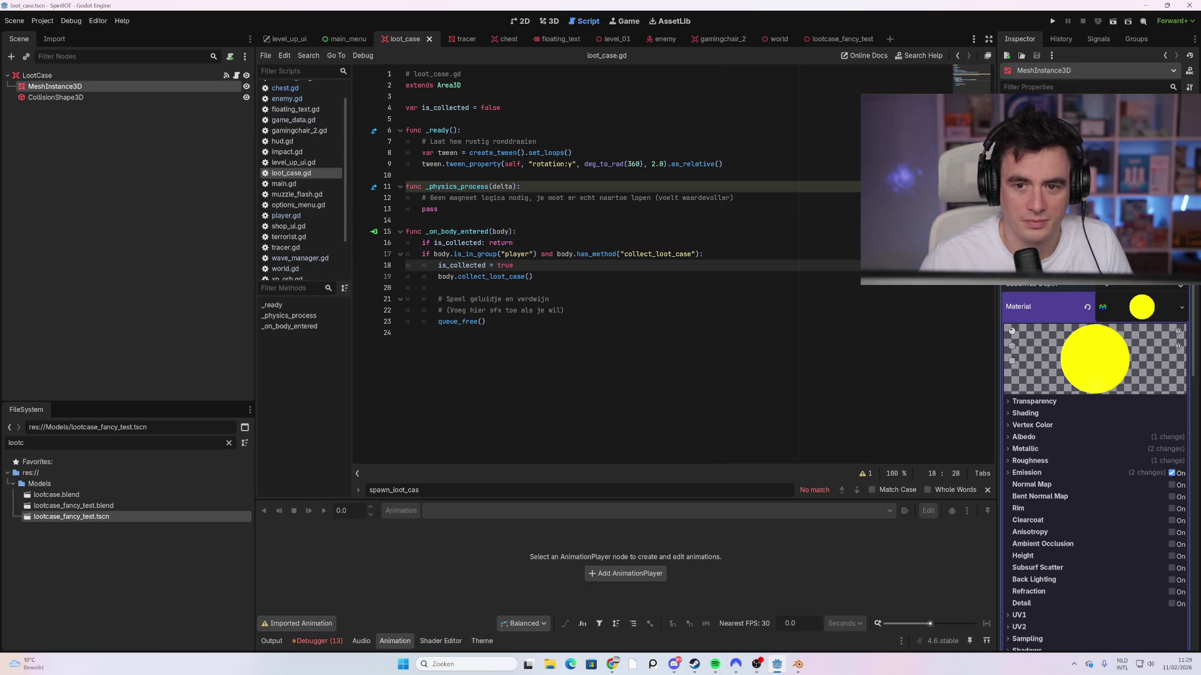
left_click(843, 40)
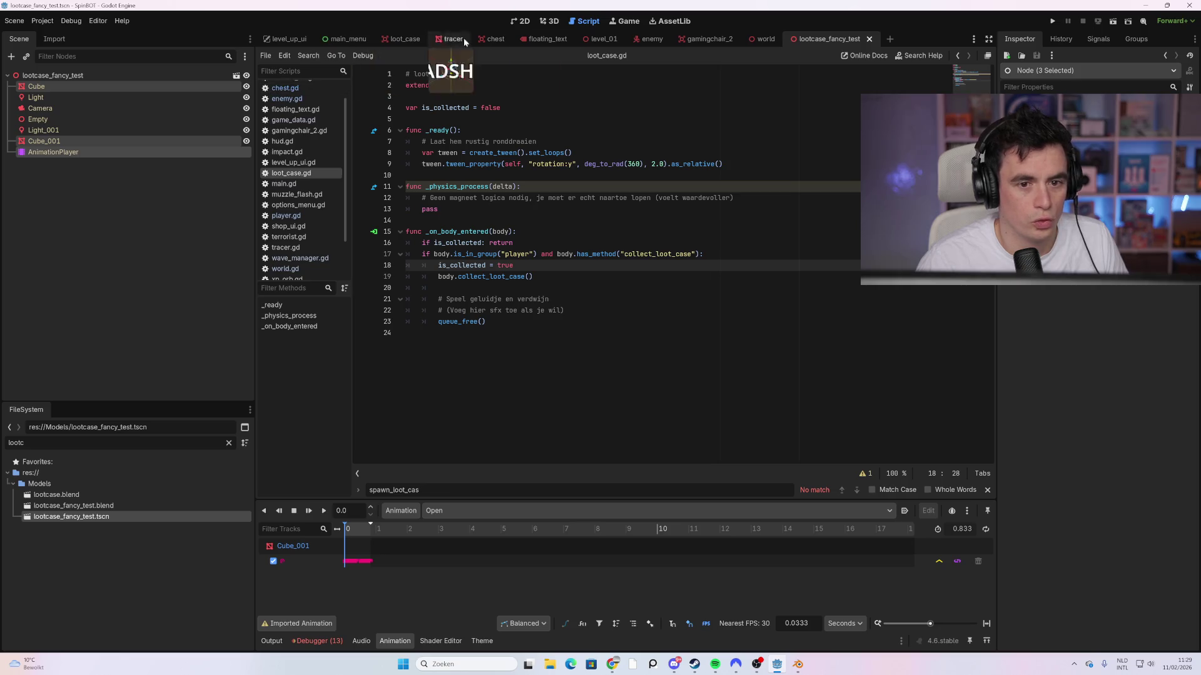
Step: Paste Cube, Cube_001 and AnimationPlayer into loot_case, delete MeshInstance3D, and view the crate in 3D
left_click(423, 38)
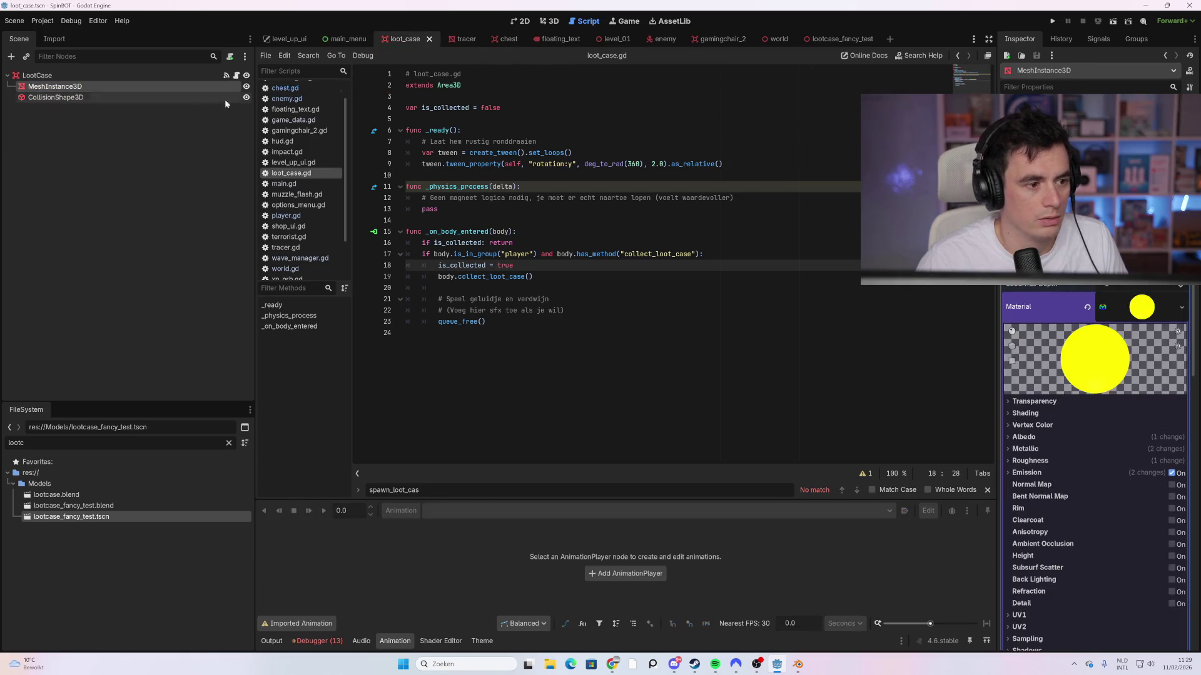
key("ctrl+v")
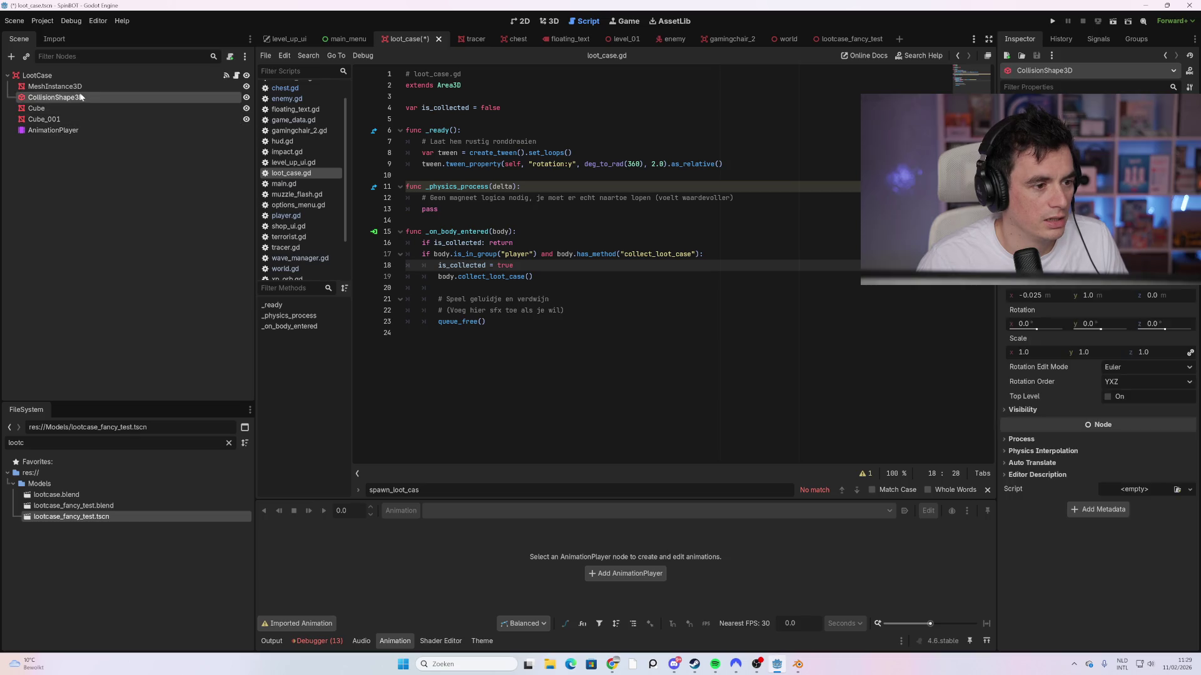
left_click(63, 87)
key("Delete")
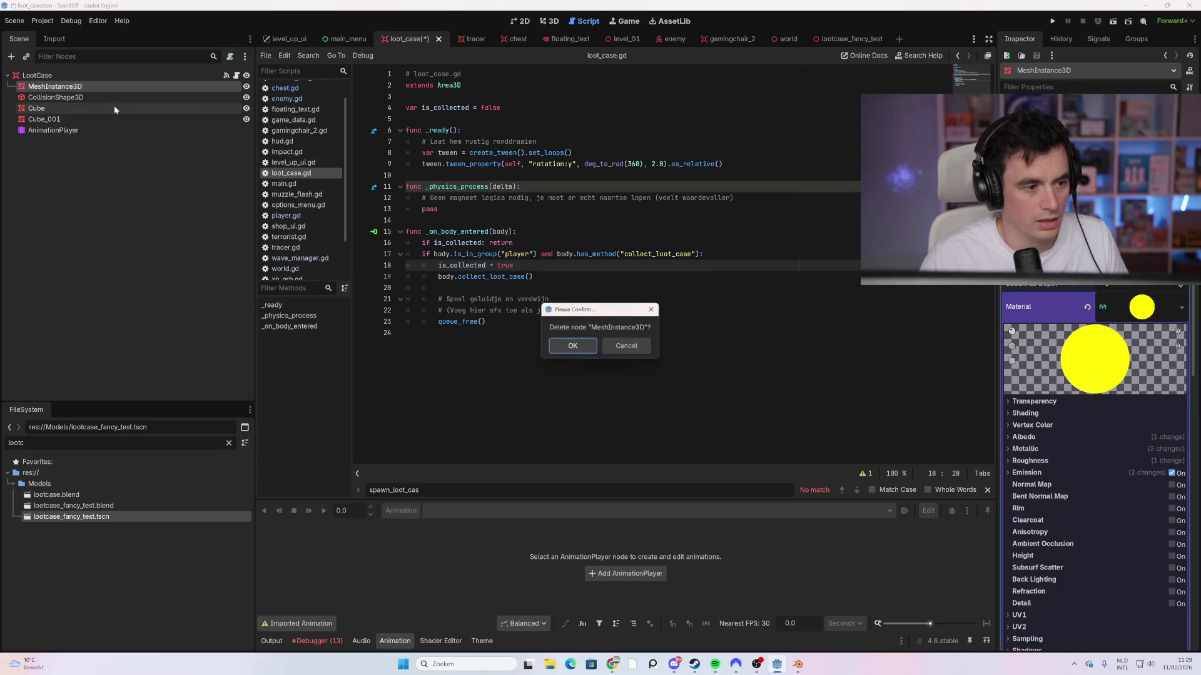
left_click(572, 346)
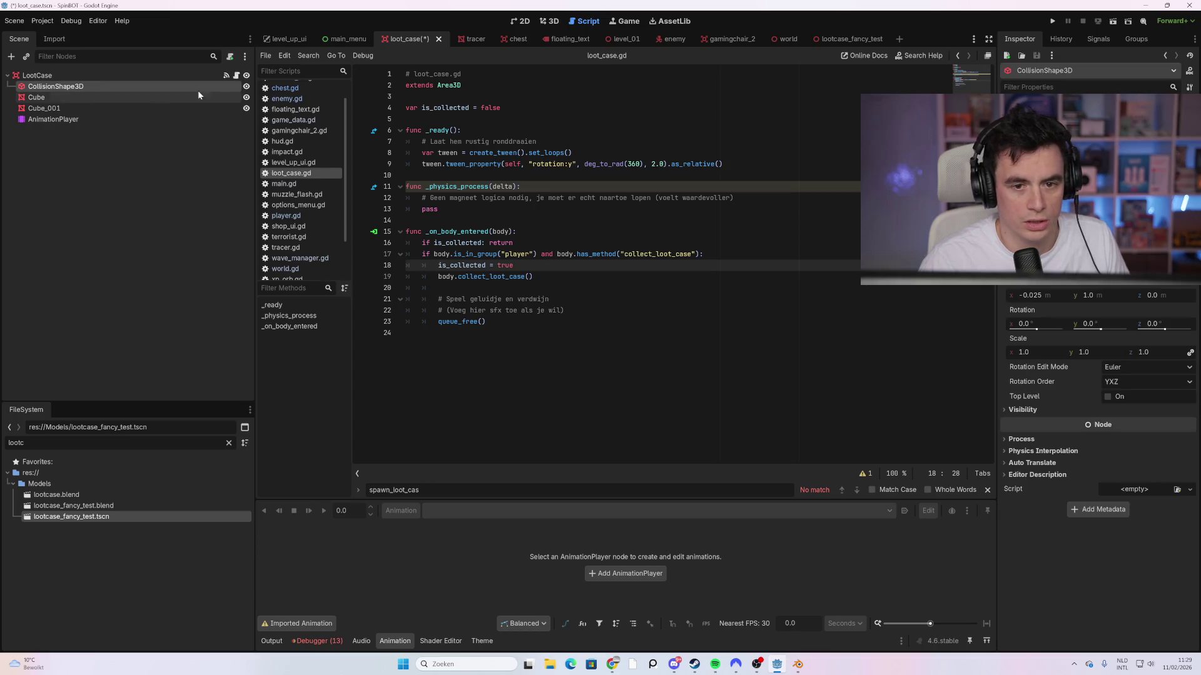
left_click(554, 22)
left_click_drag(554, 248, 647, 251)
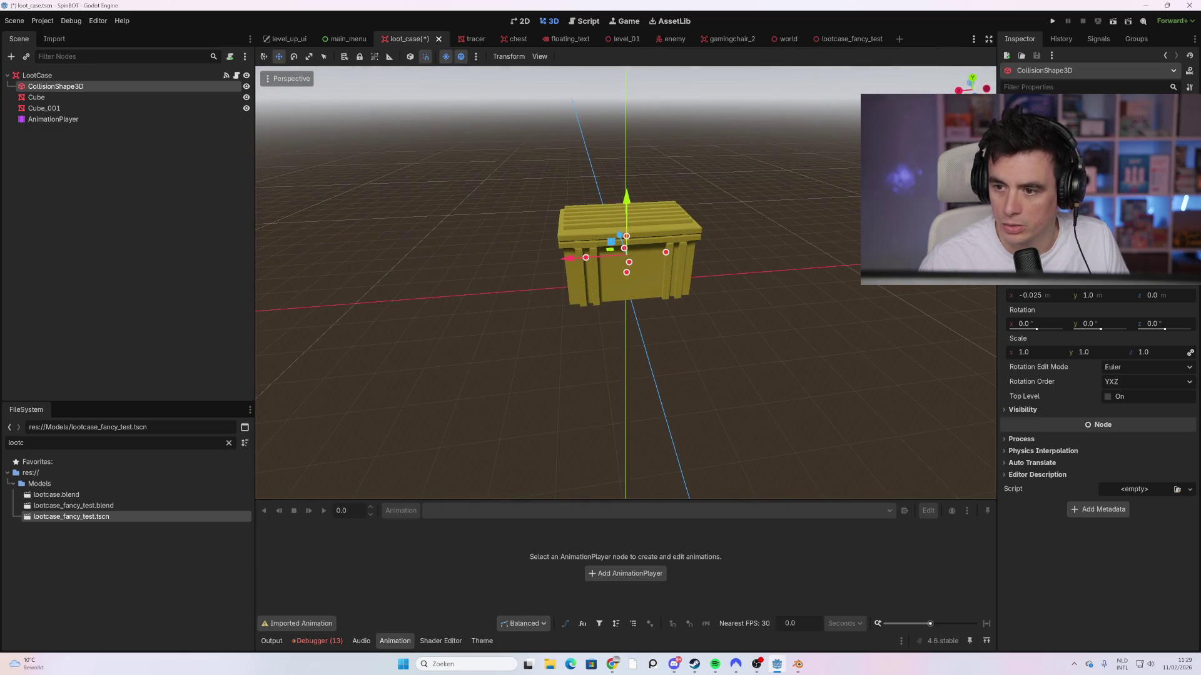
Step: Check the chest from side, three-quarter and front angles, then run the project with F5
scroll(1099, 400, "up", 3)
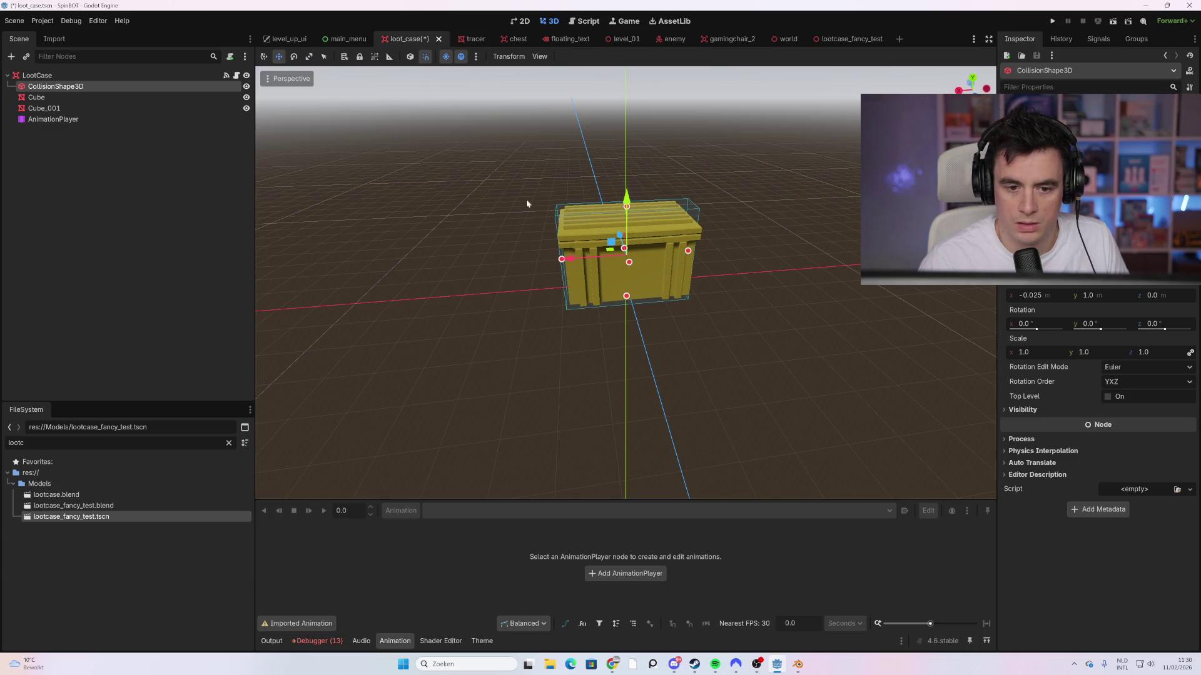
left_click_drag(526, 203, 574, 220)
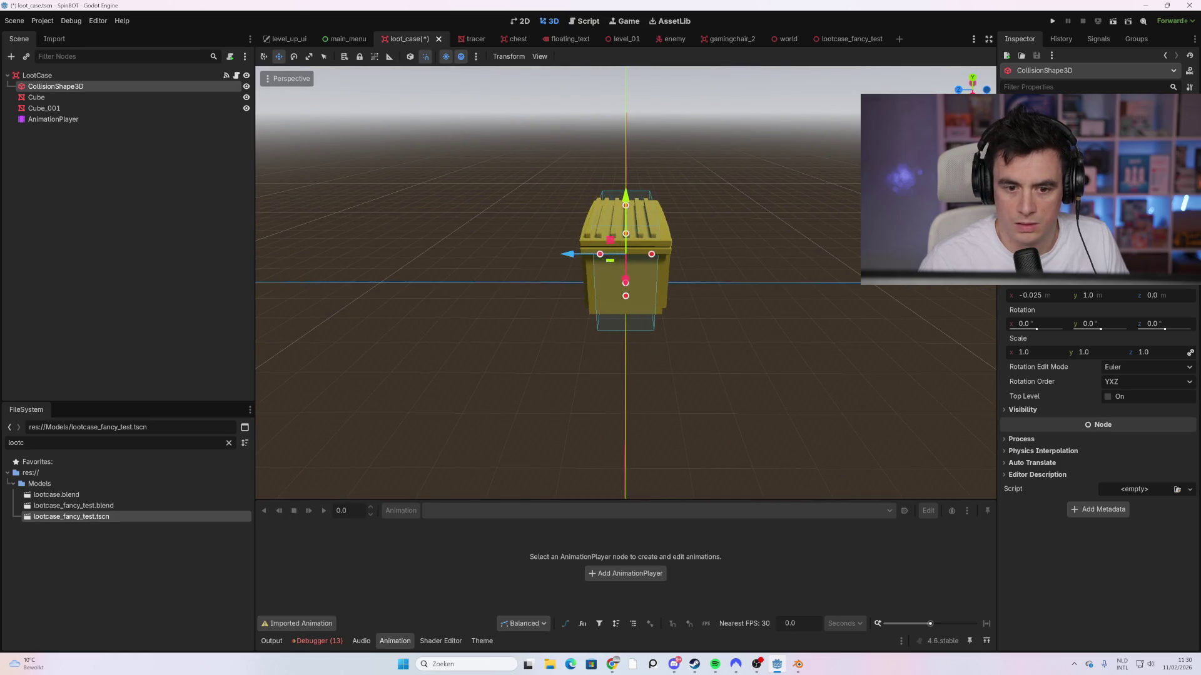
left_click_drag(494, 164, 521, 161)
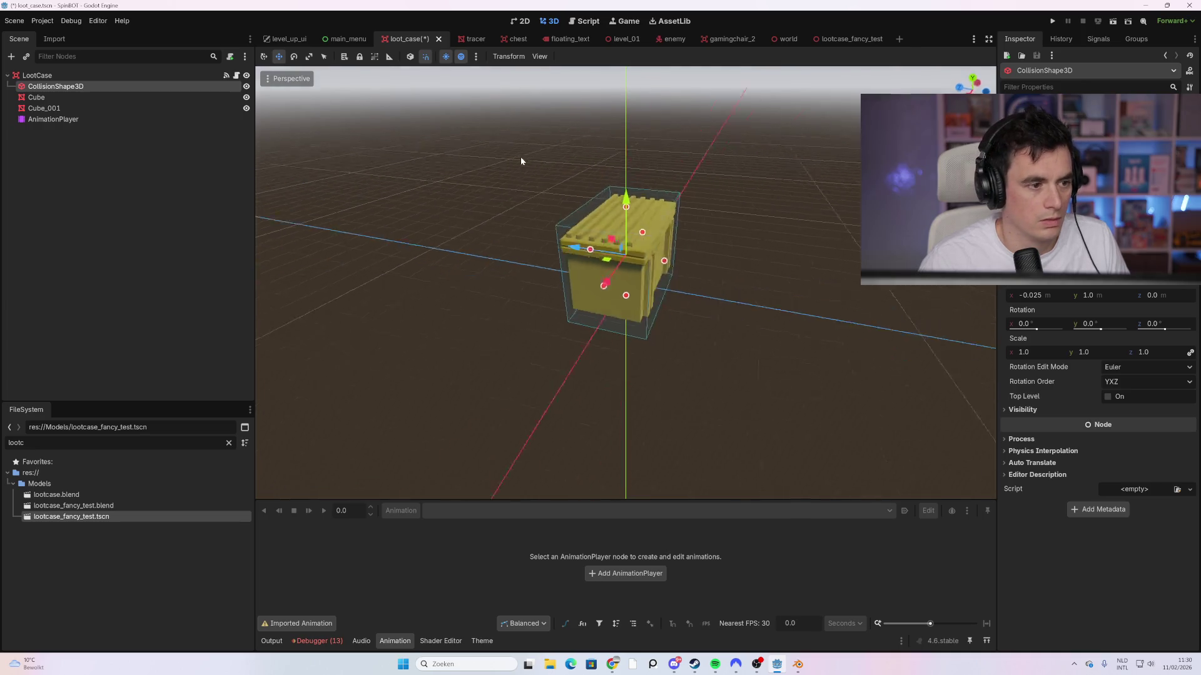
left_click_drag(568, 216, 457, 190)
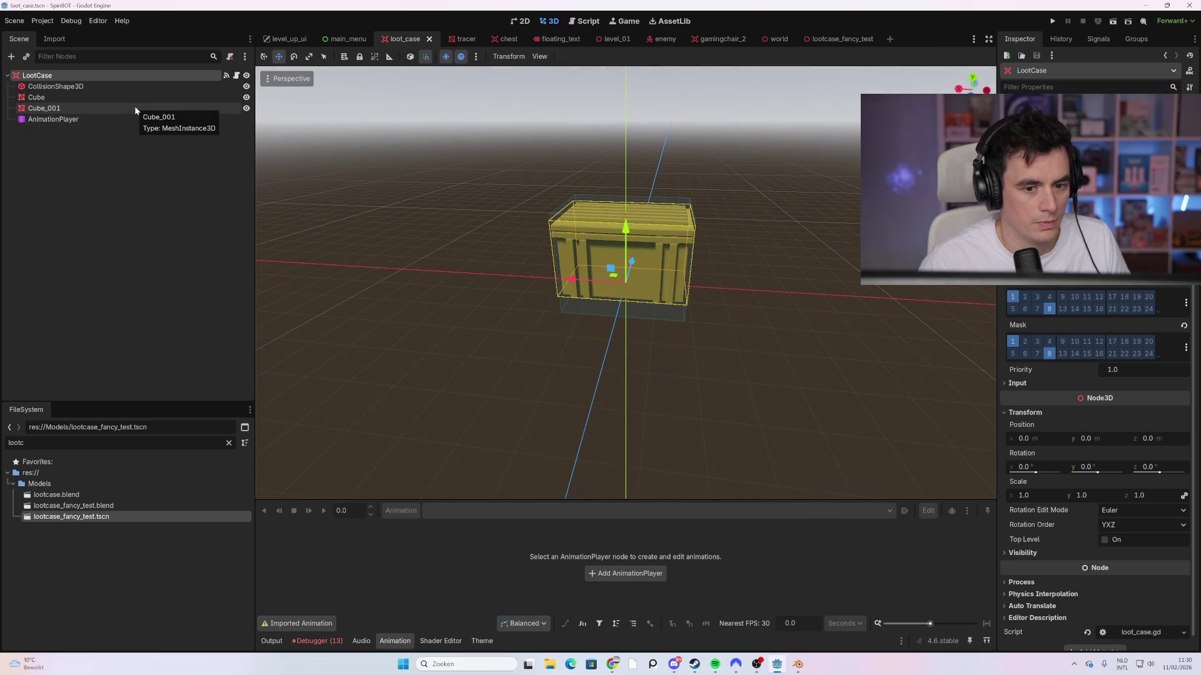
key("F5")
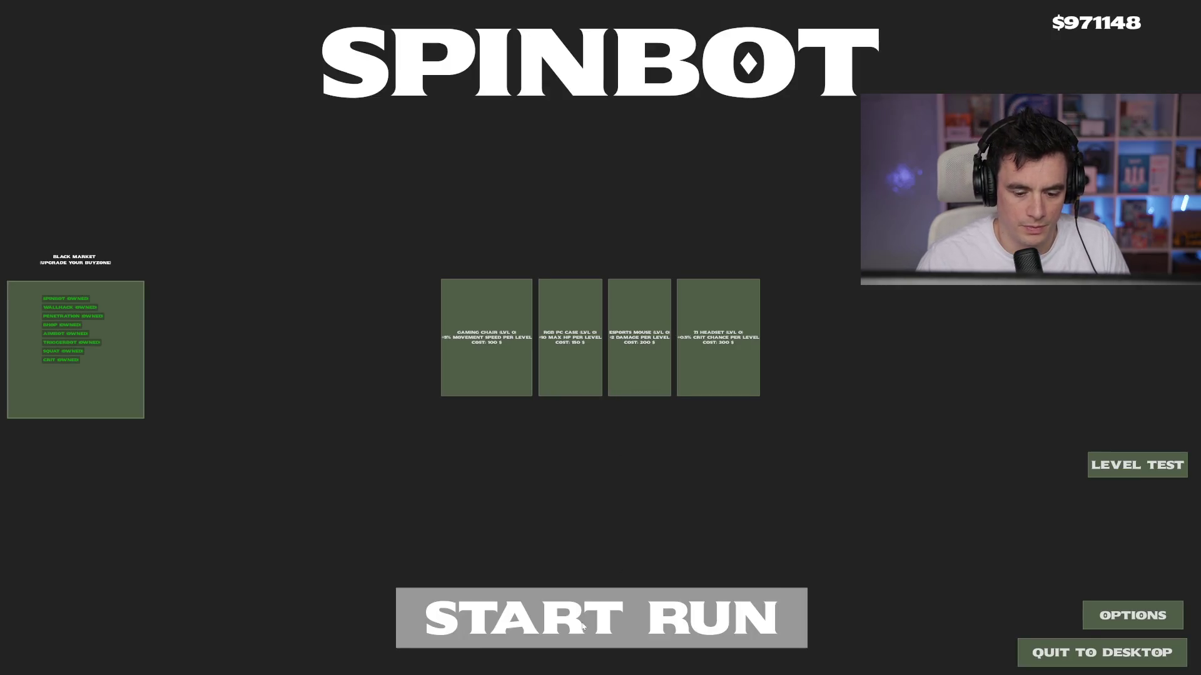
Step: Start a run, walk onto the crate to collect its $462 loot, then stop the game with F8
left_click(582, 625)
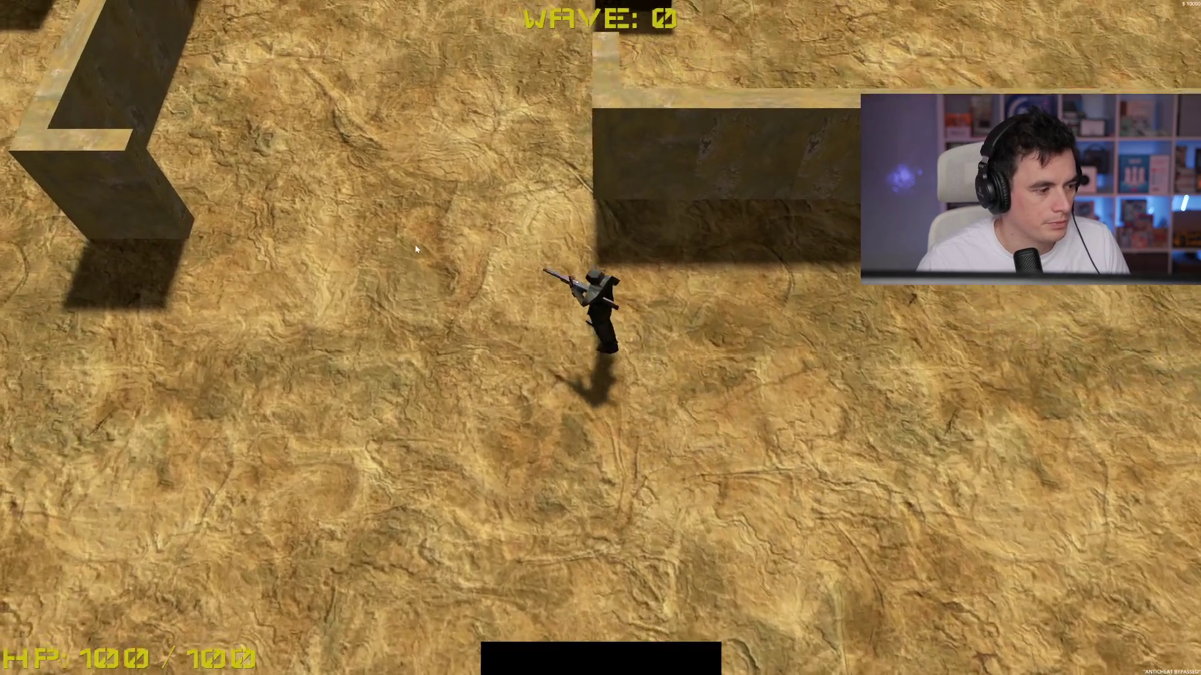
key("w")
key("space")
key("w")
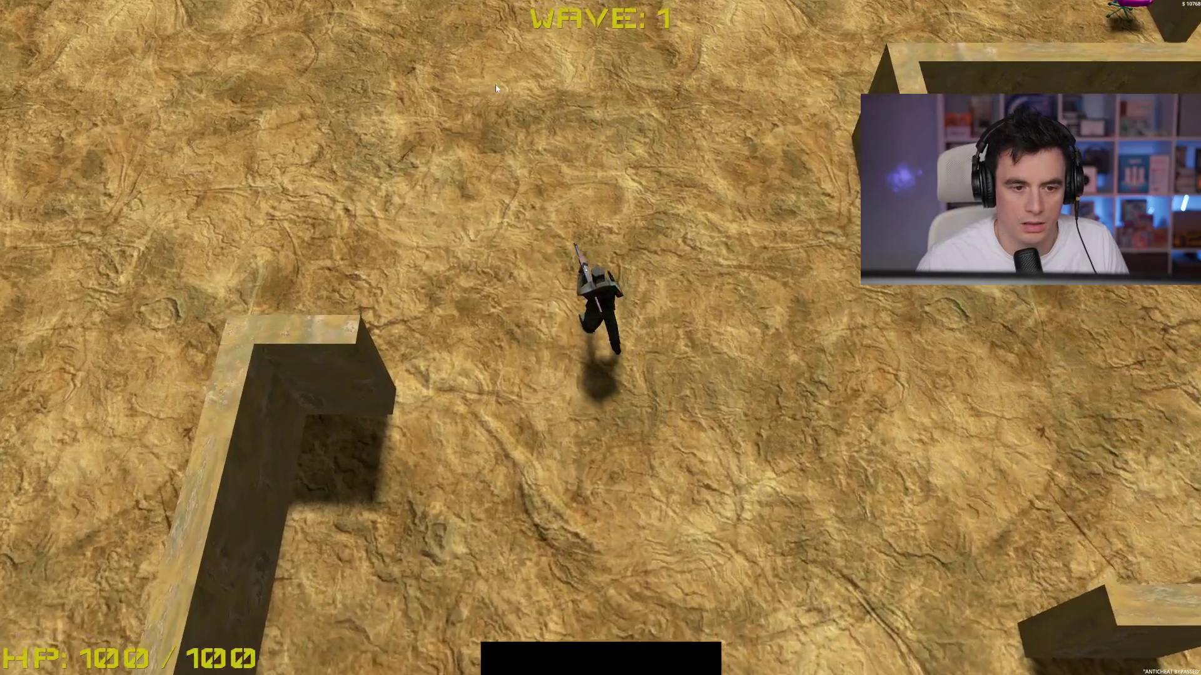
key("a")
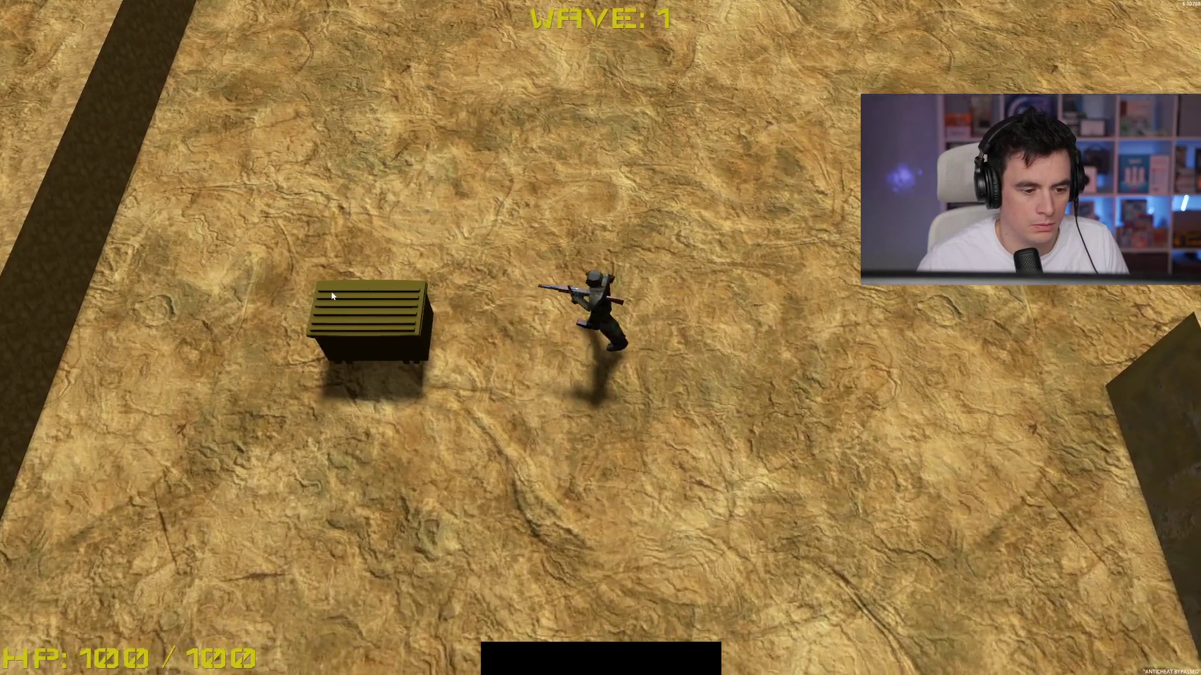
key("a")
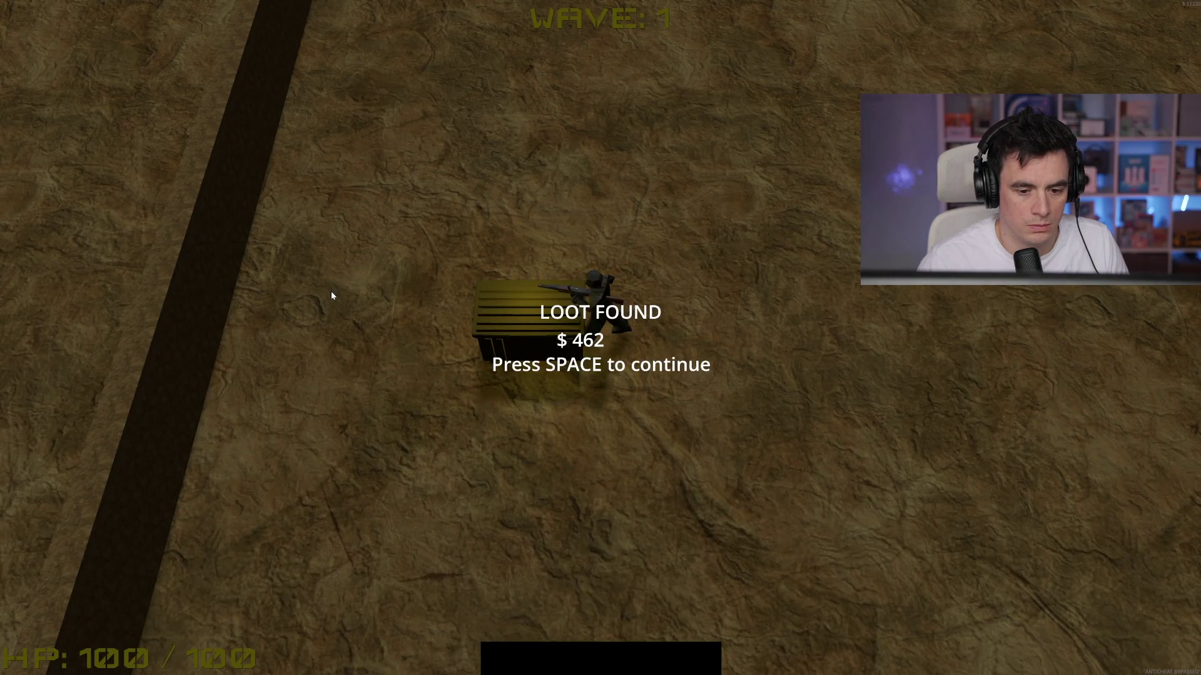
key("space")
key("d")
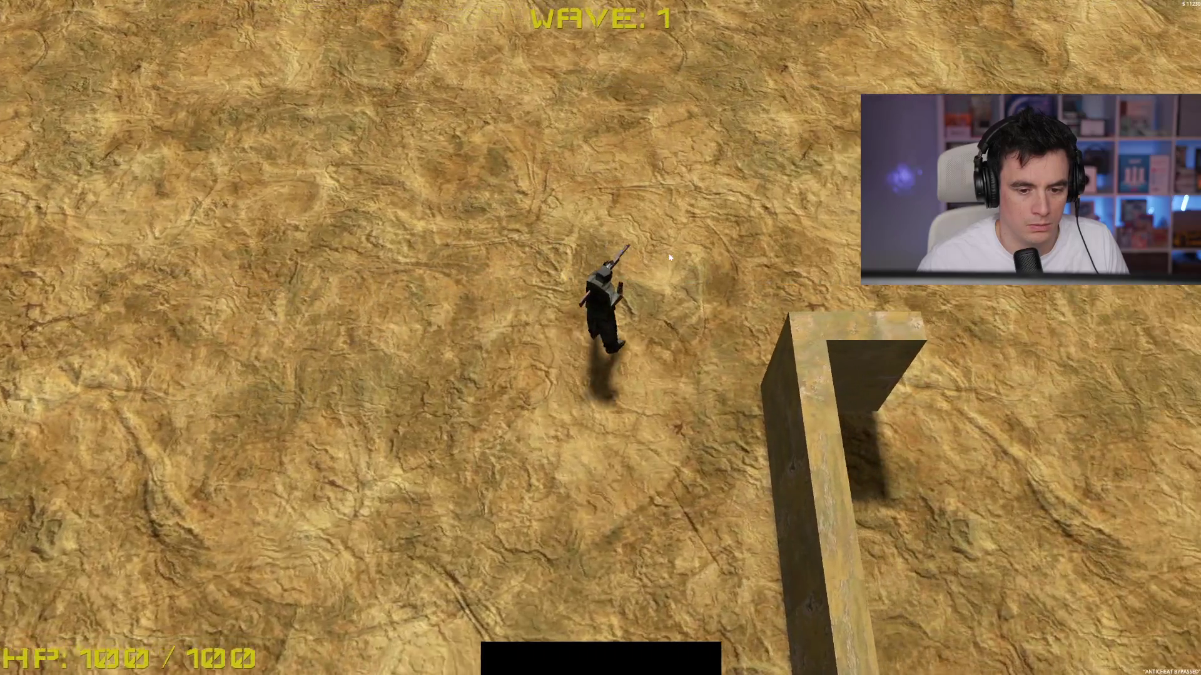
key("d")
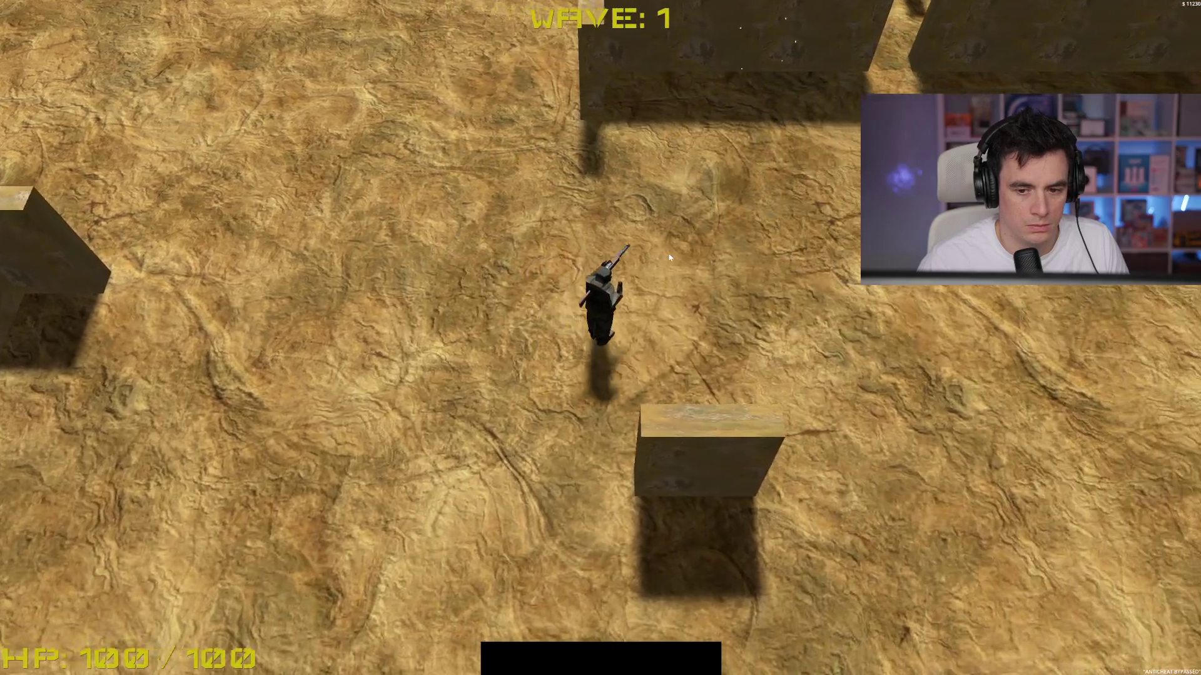
key("F8")
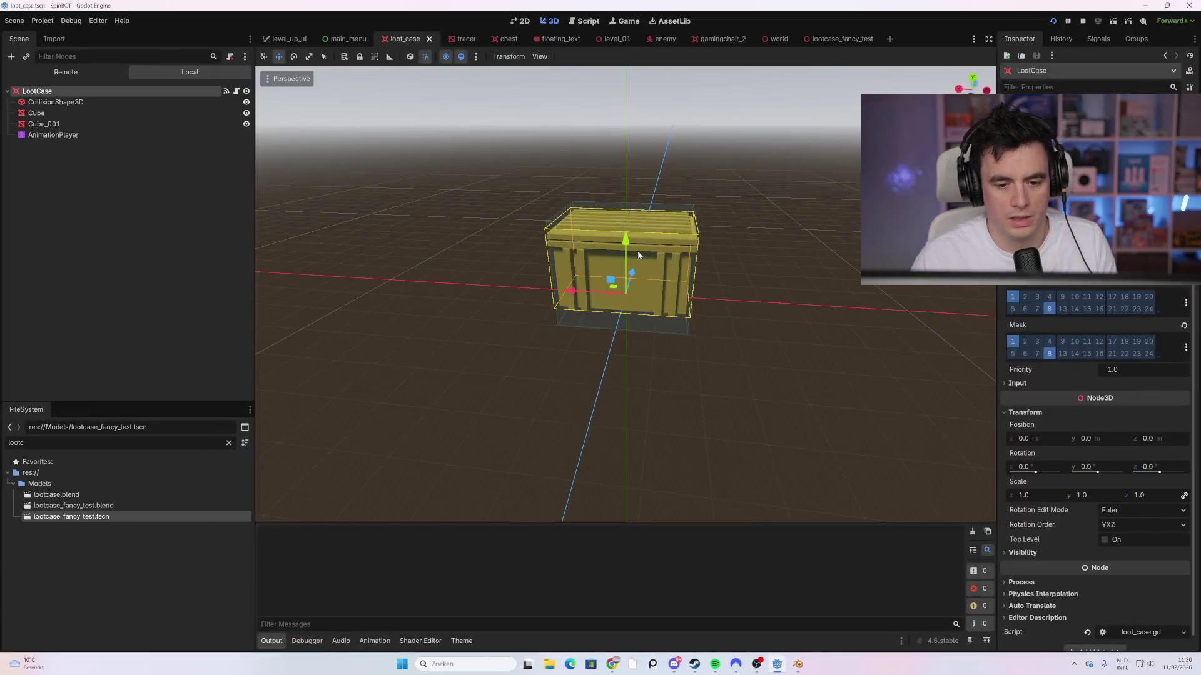
Step: Start another run and collect loot from two crates
left_click(546, 591)
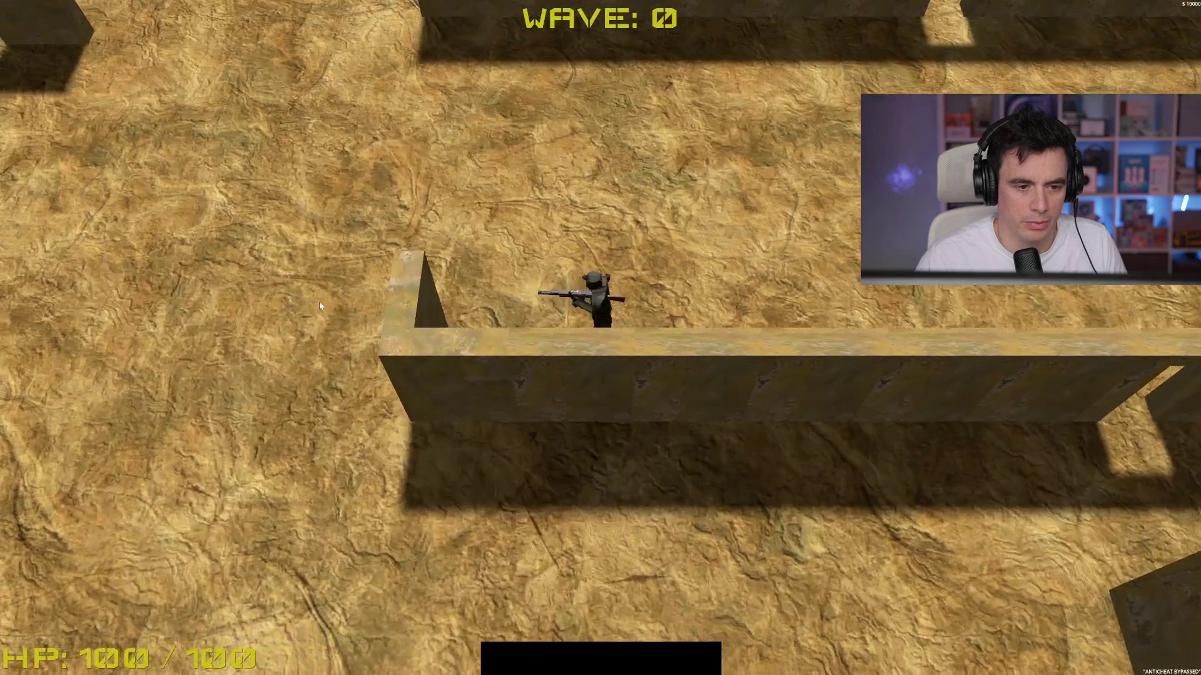
key("w")
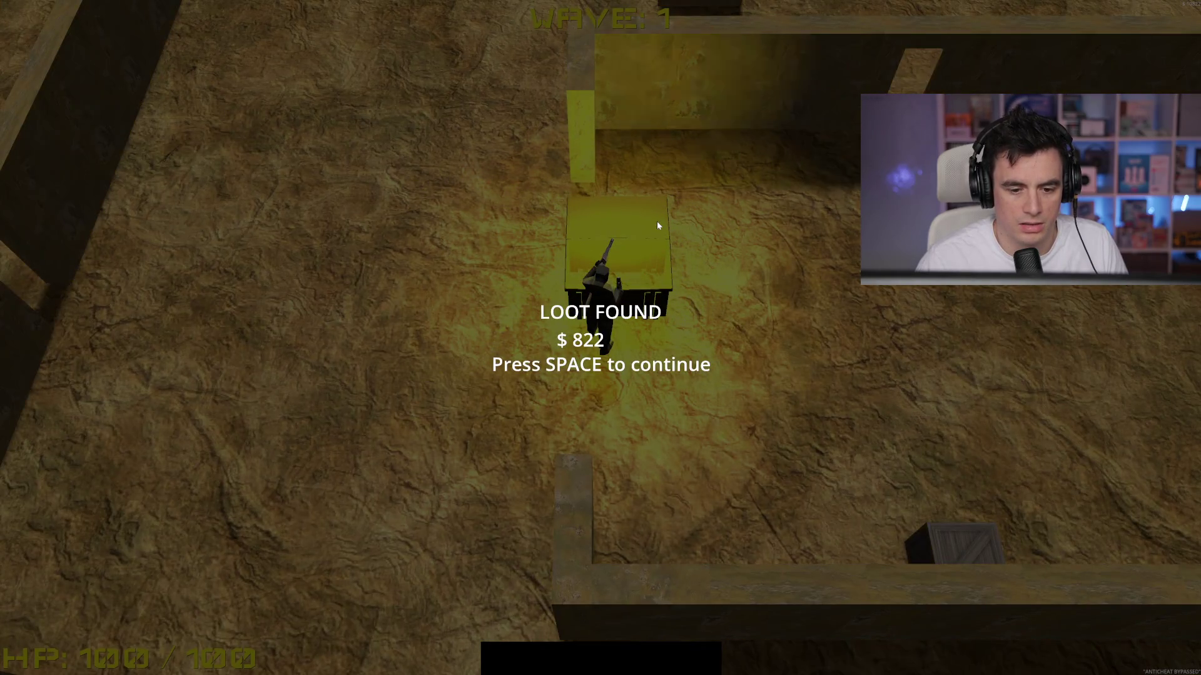
key("space")
key("a")
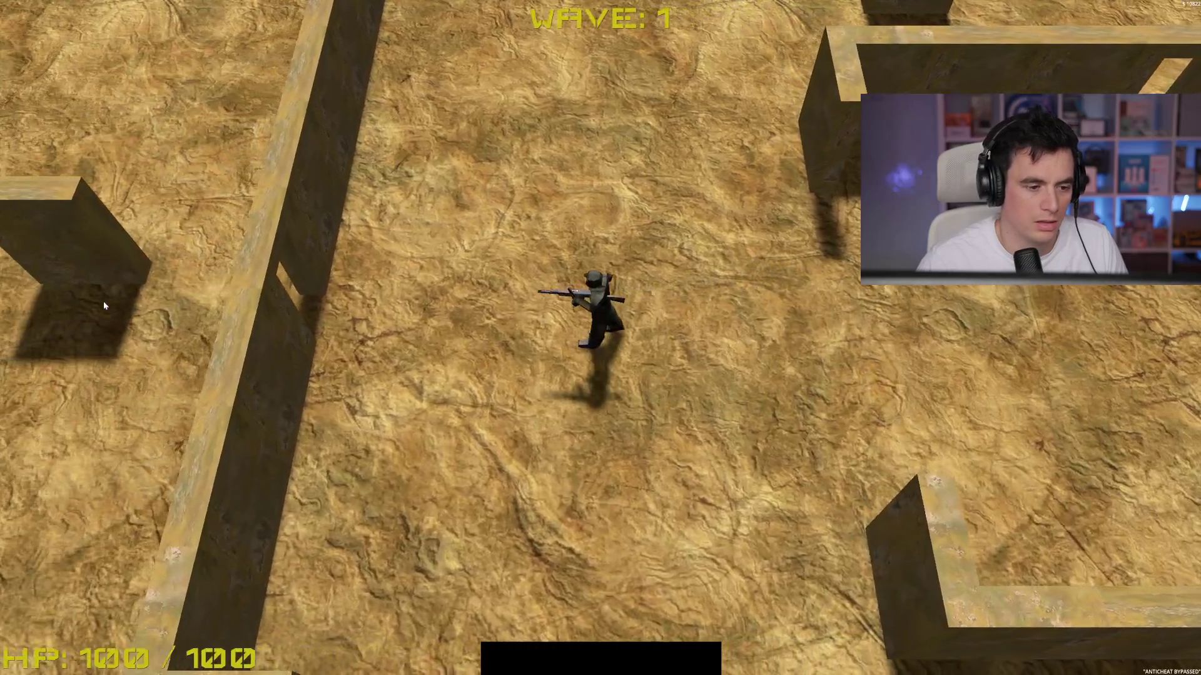
key("w")
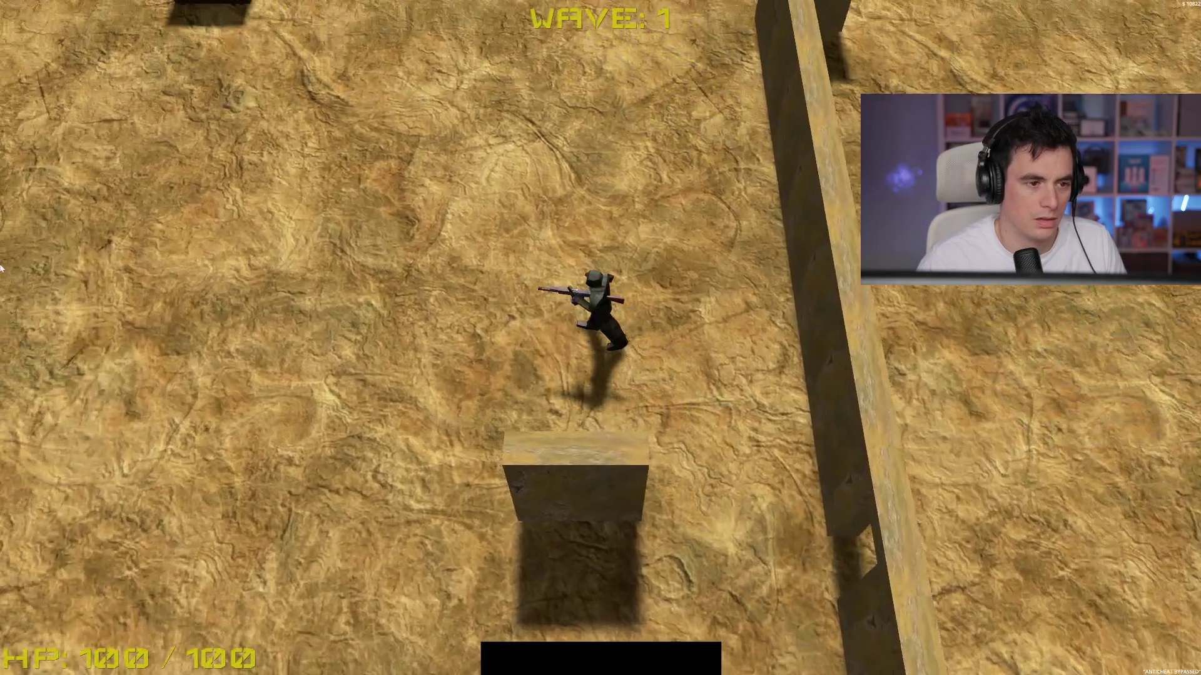
key("w")
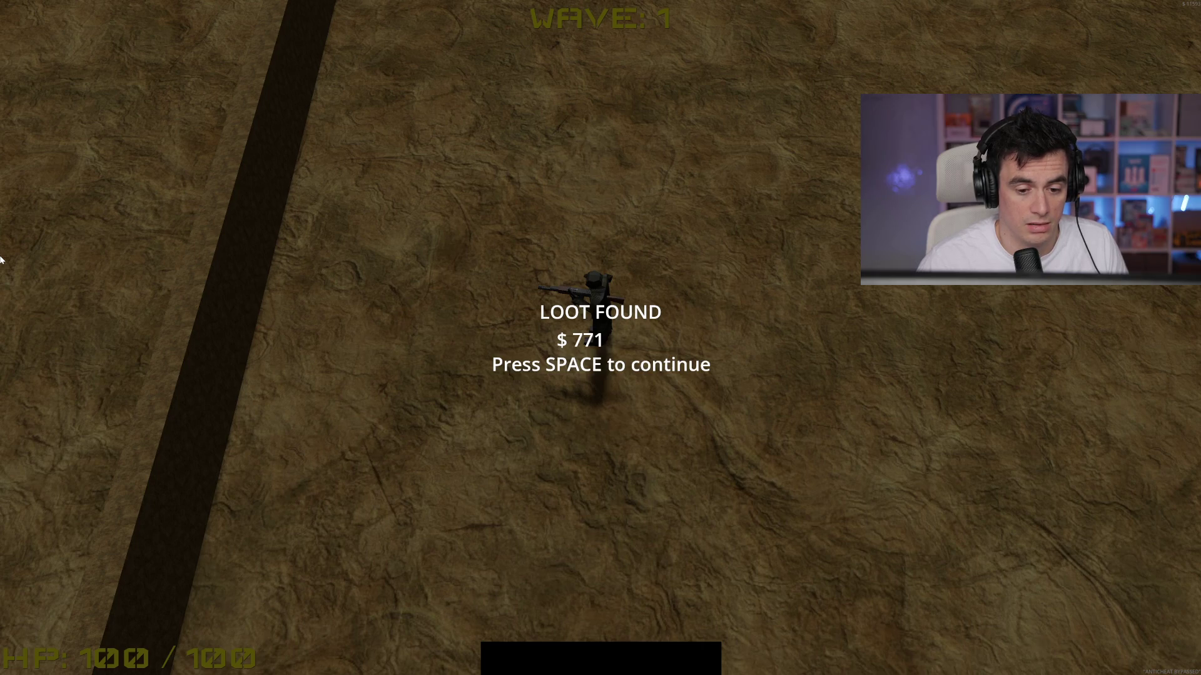
key("space")
Step: Walk along the long wall and shoot the first enemies near the top
key("w")
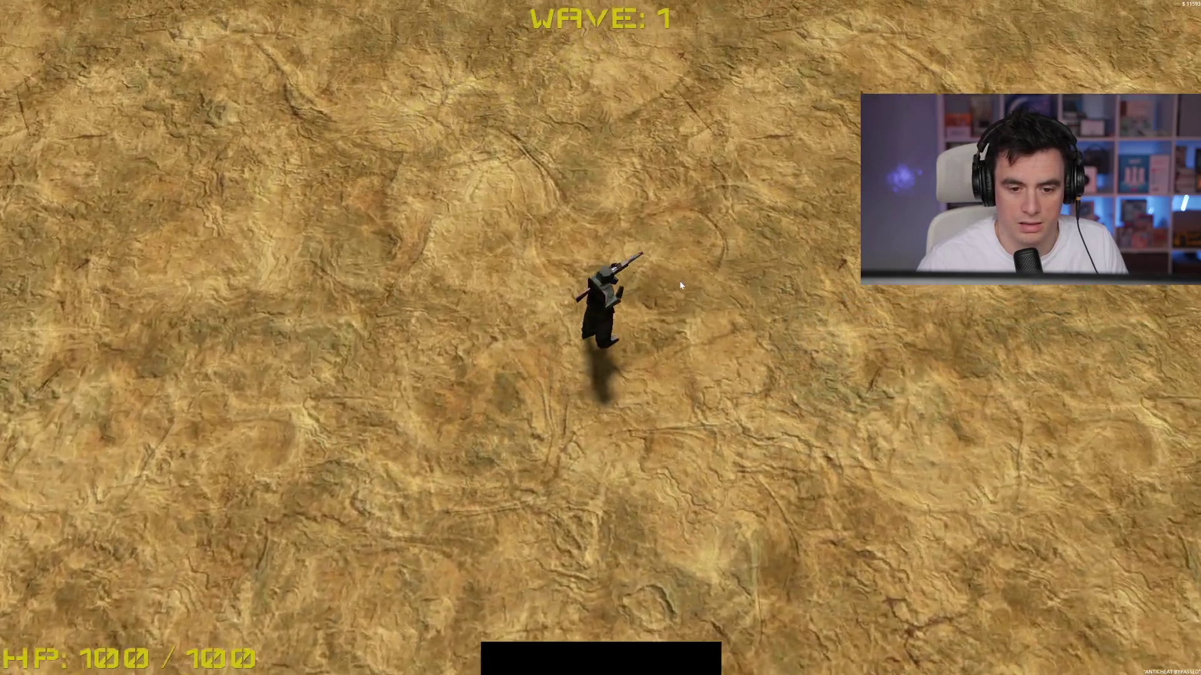
key("w")
key("d")
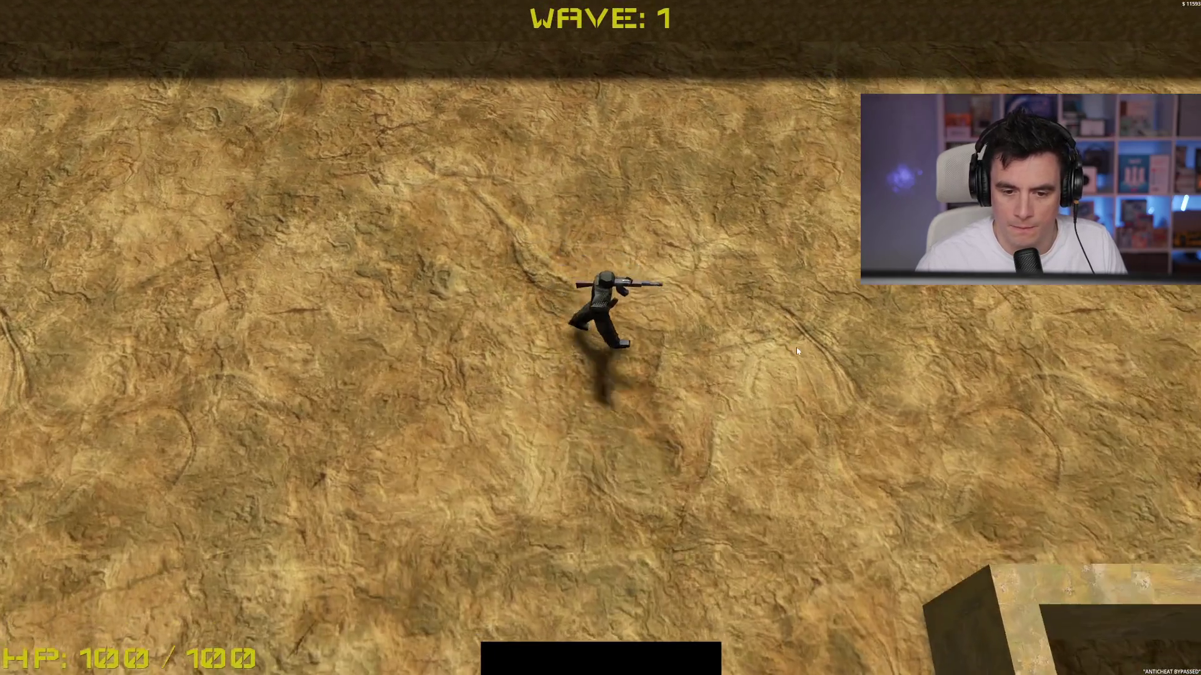
key("s")
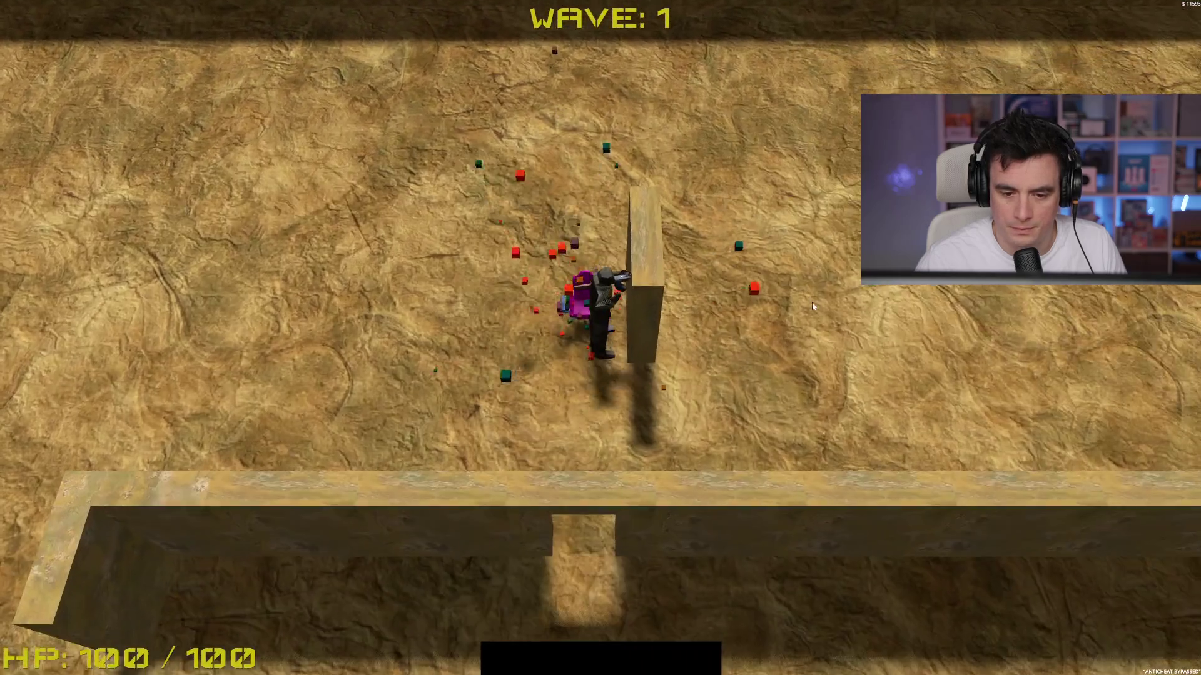
key("d")
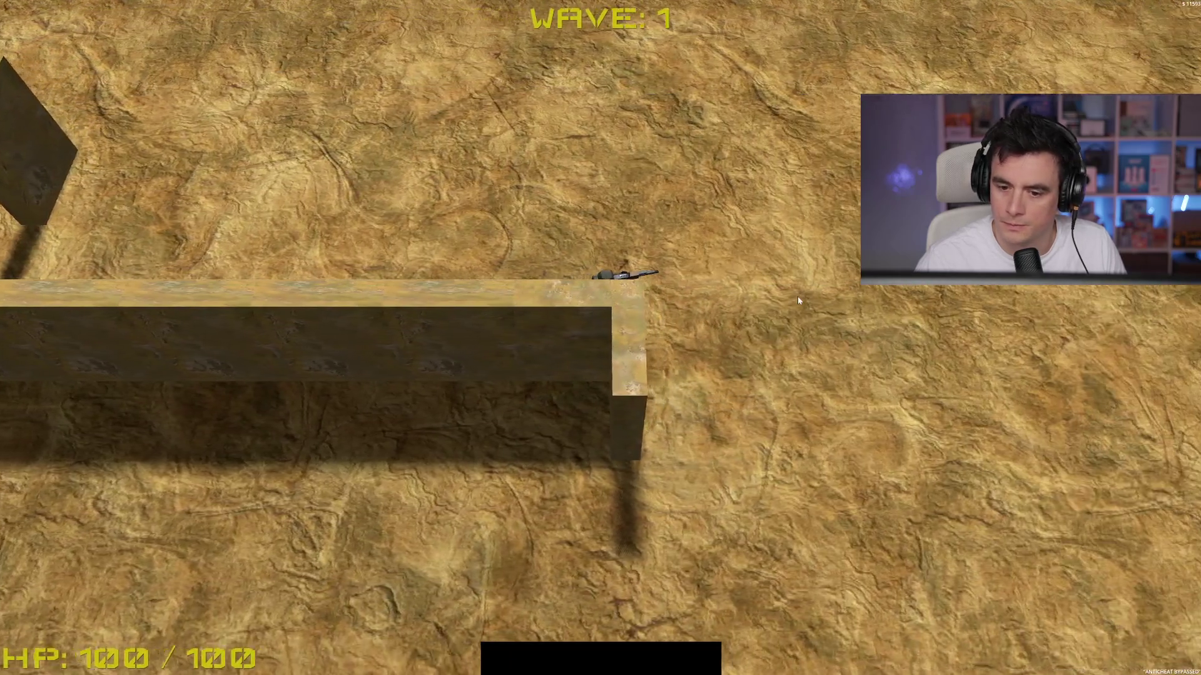
key("s")
key("a")
key("w")
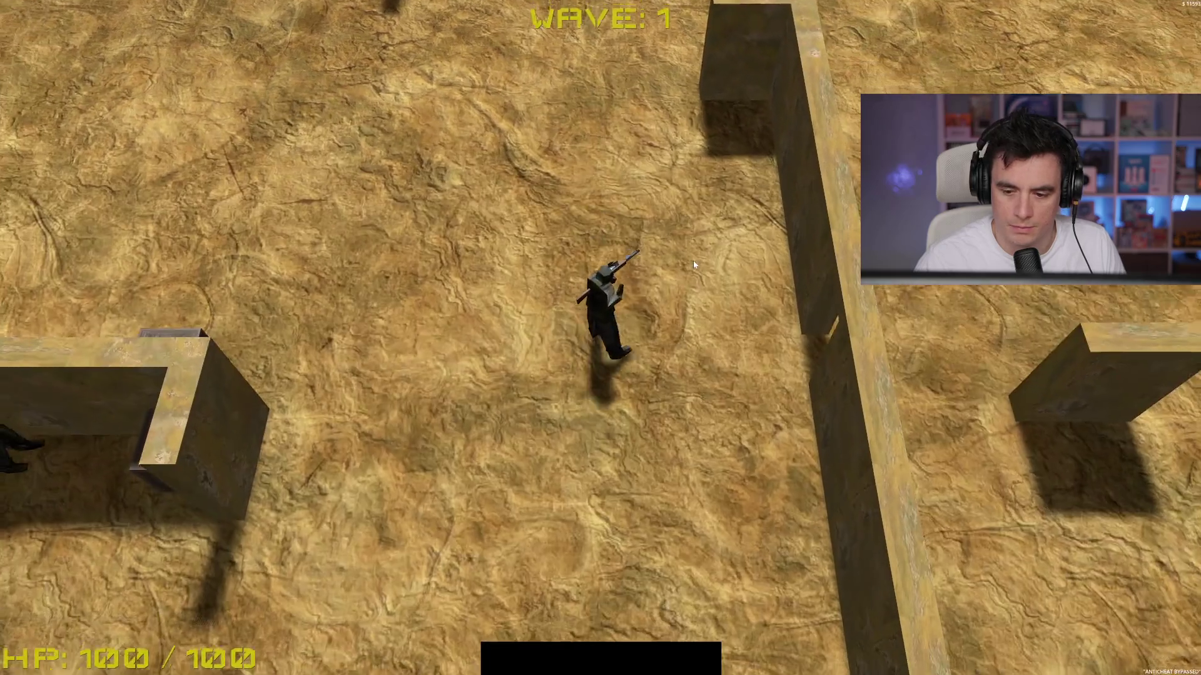
left_click(493, 174)
key("s")
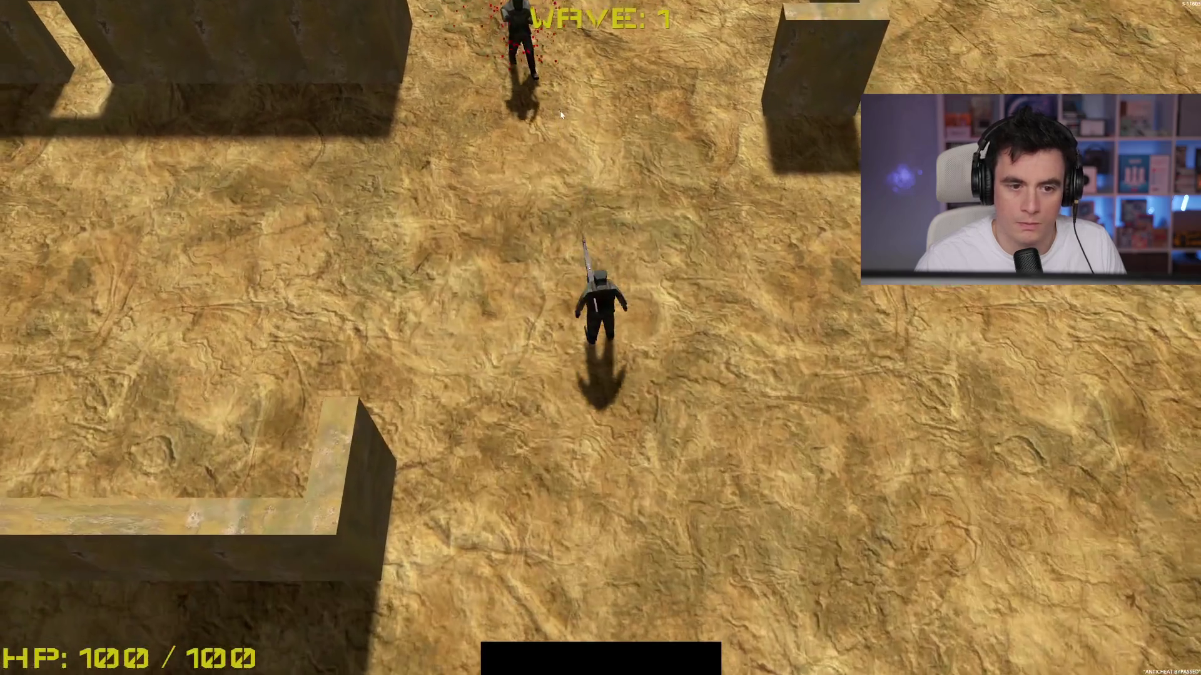
left_click(560, 110)
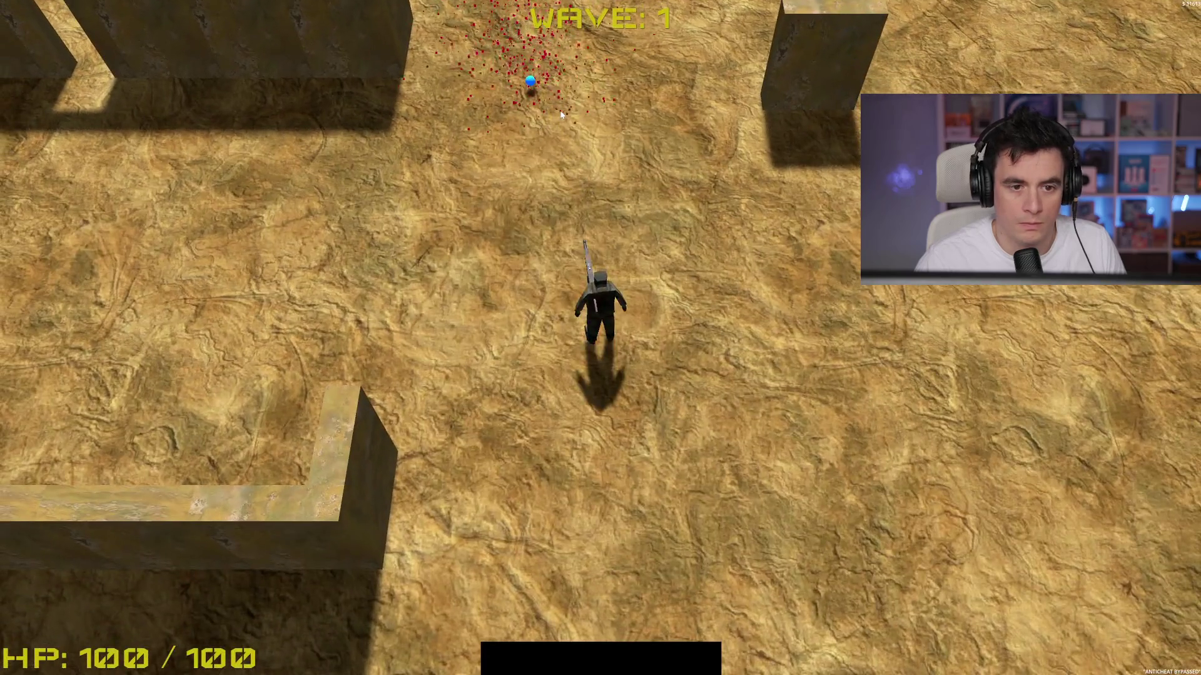
key("w")
key("a")
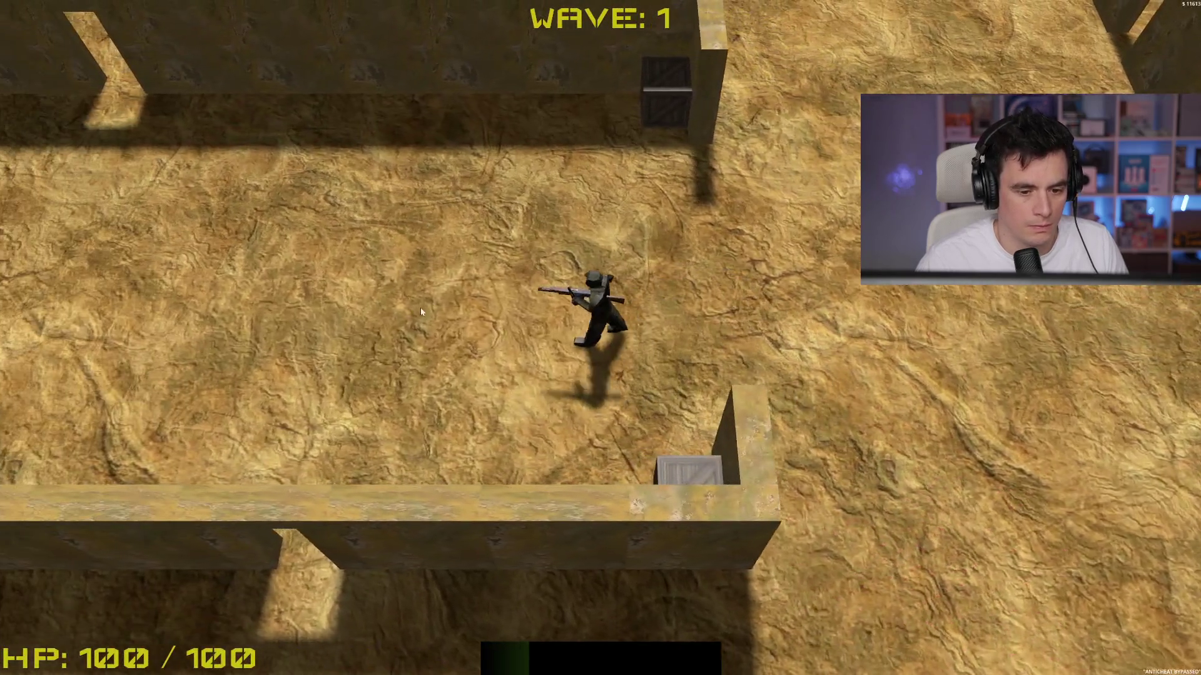
Step: Run through the maze and kill the enemy by the lower-right wall to clear the lobby
key("s")
key("a")
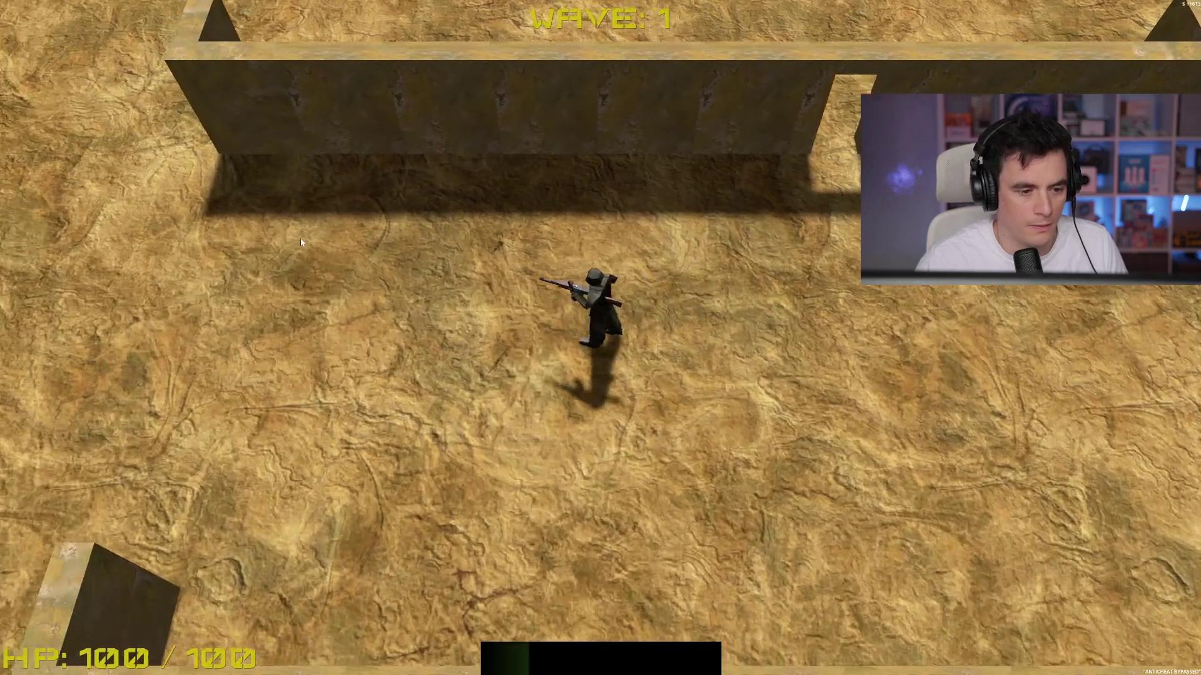
key("w")
key("w")
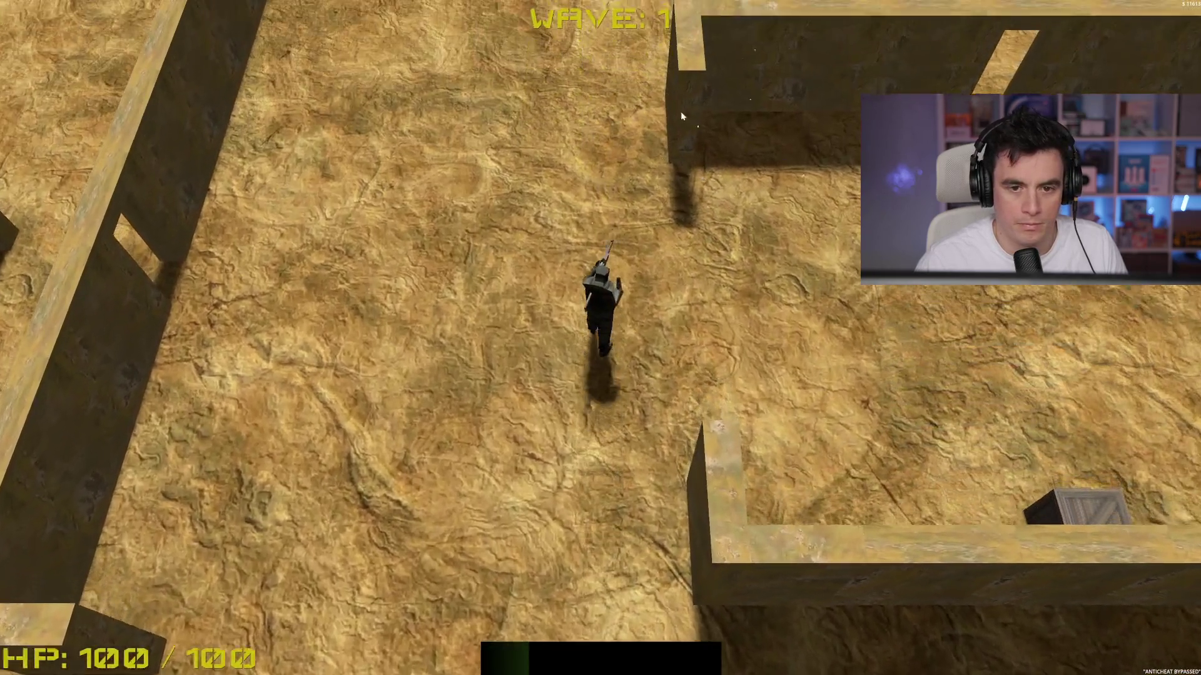
left_click(876, 403)
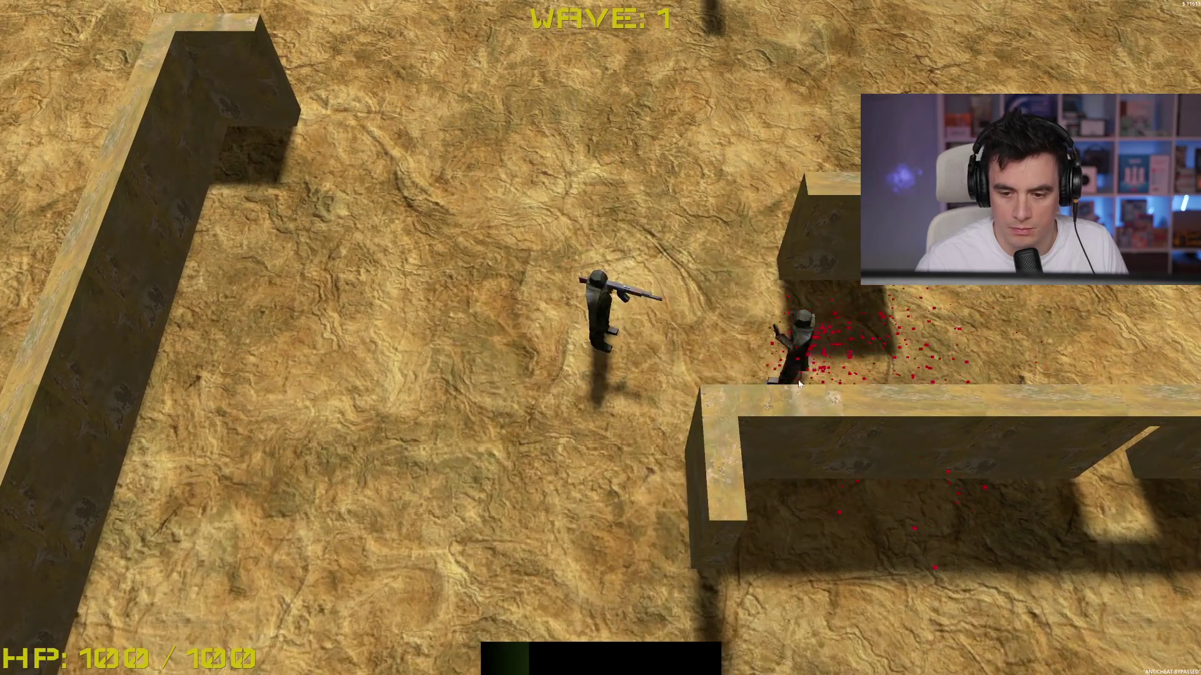
left_click(730, 329)
key("a")
key("d")
key("w")
key("w")
Step: Head up-left into the next wave and shoot the enemies appearing at the top
key("a")
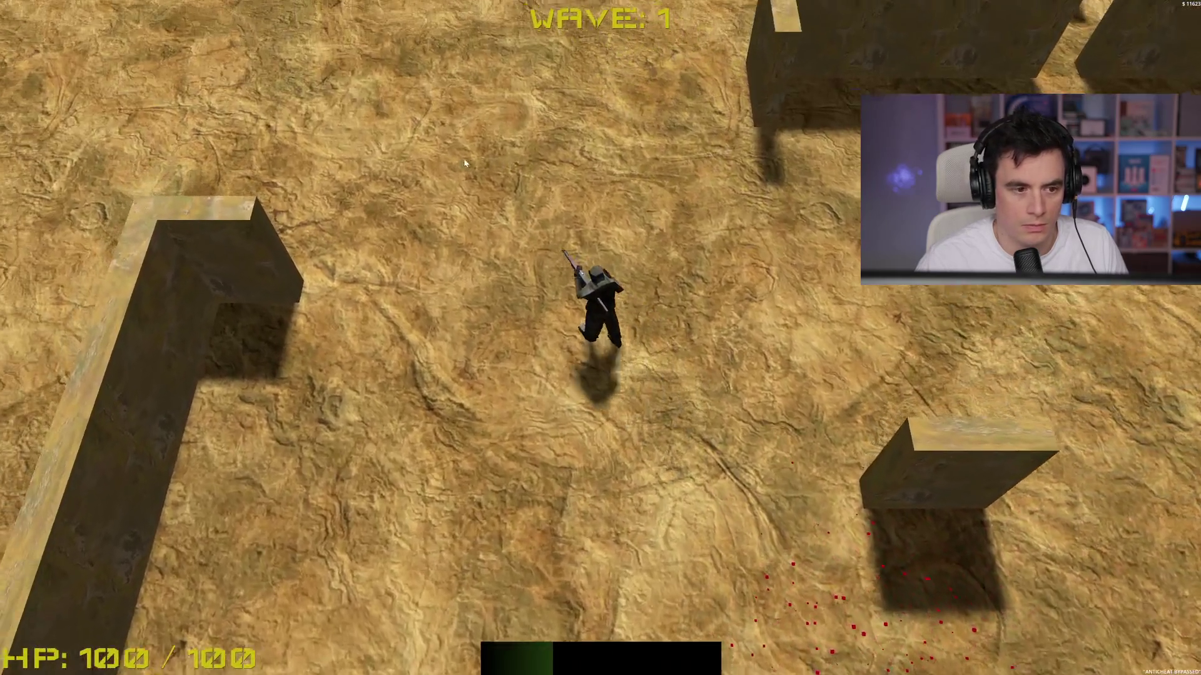
key("a")
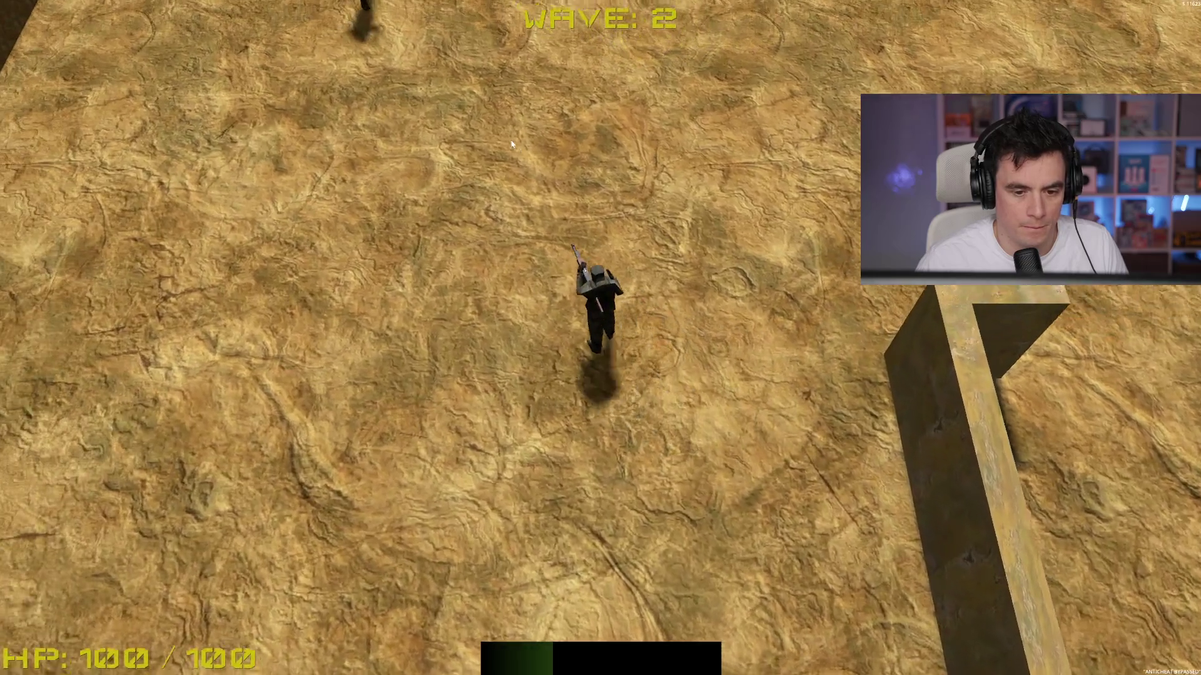
key("w")
left_click(431, 118)
left_click(518, 80)
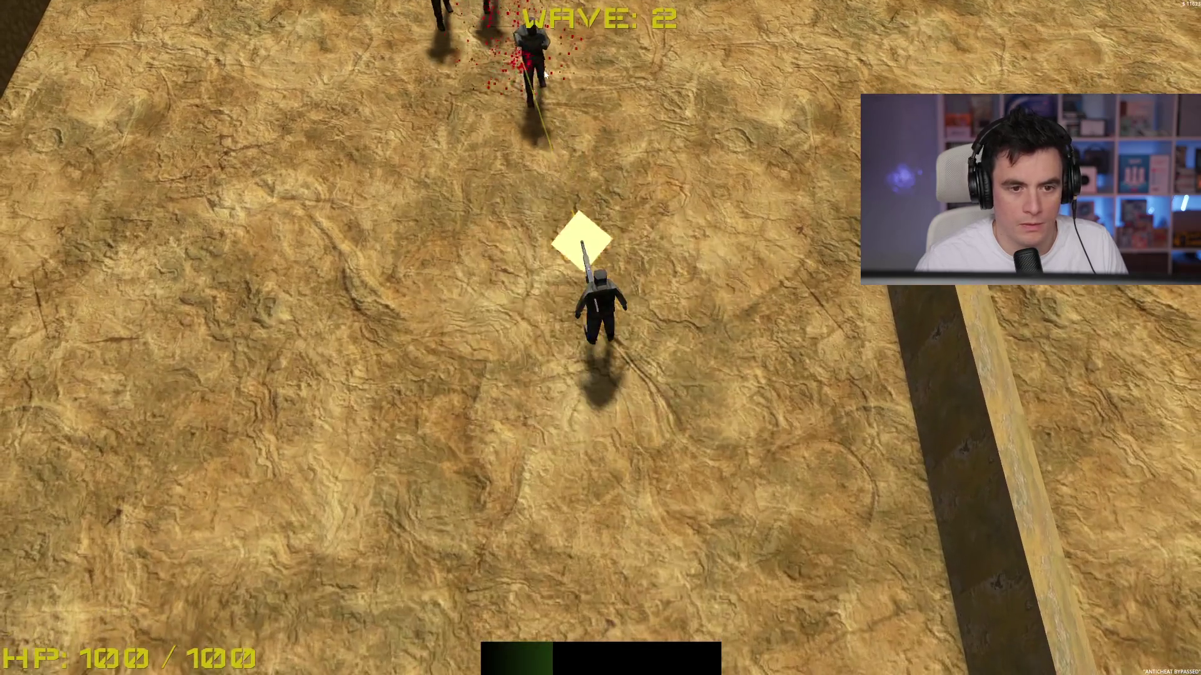
key("s")
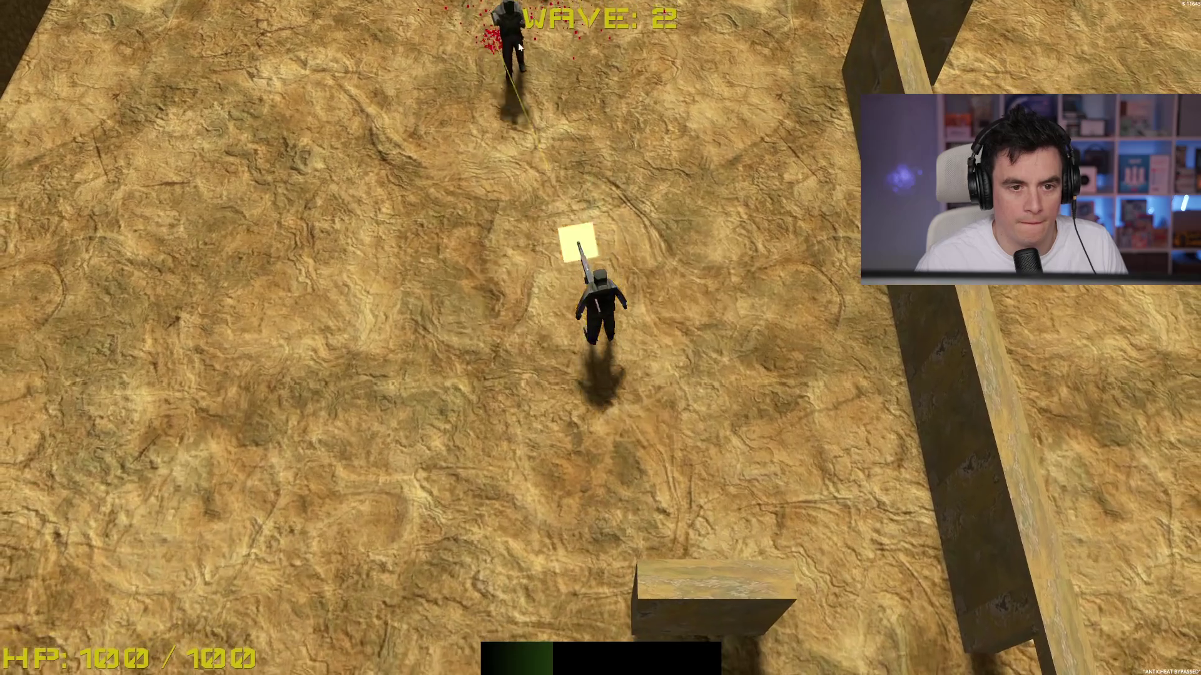
left_click(519, 47)
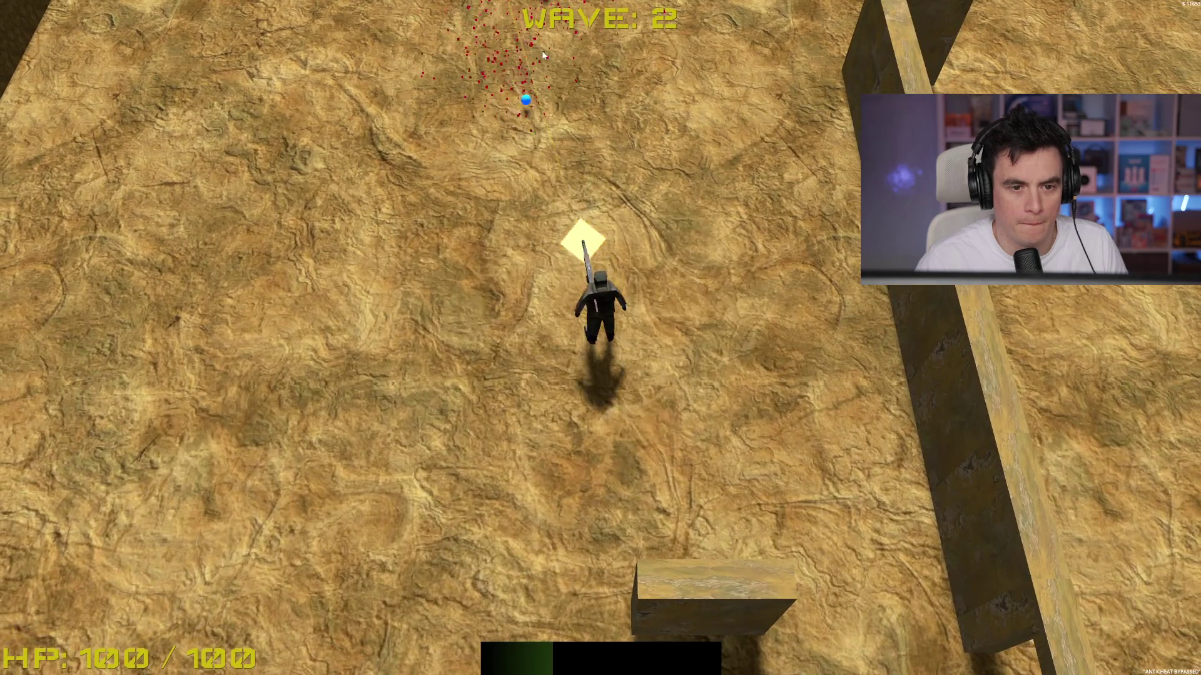
key("w")
key("w")
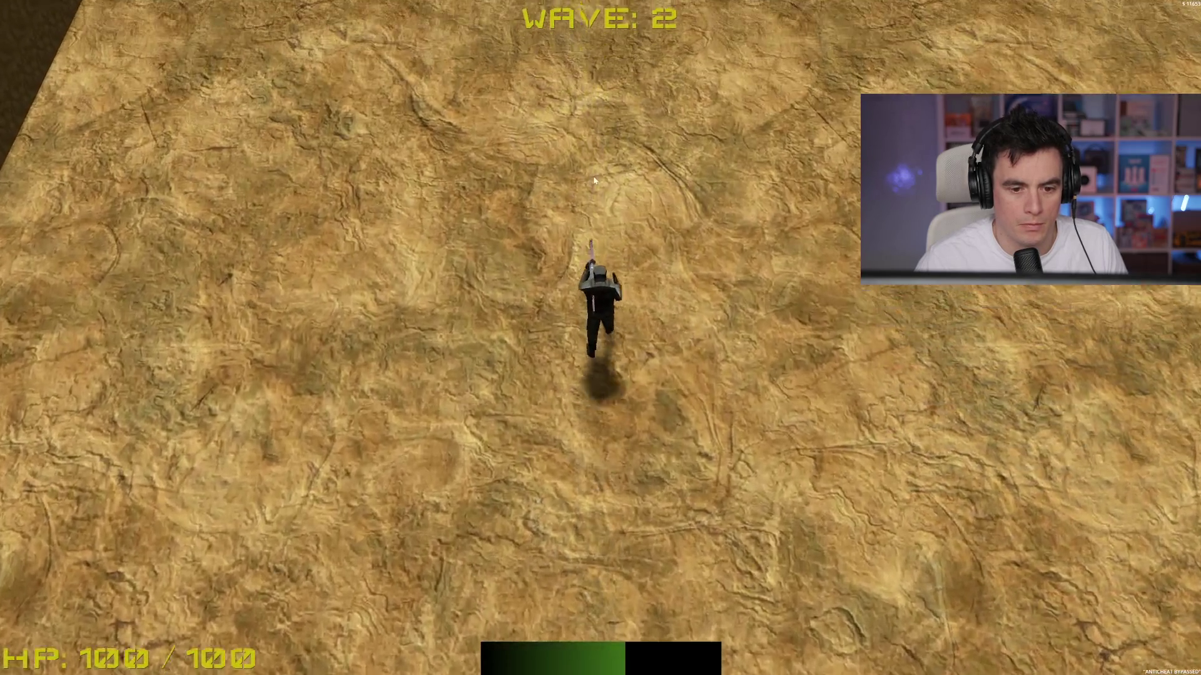
Step: Shoot down the advancing enemies on the left
key("s")
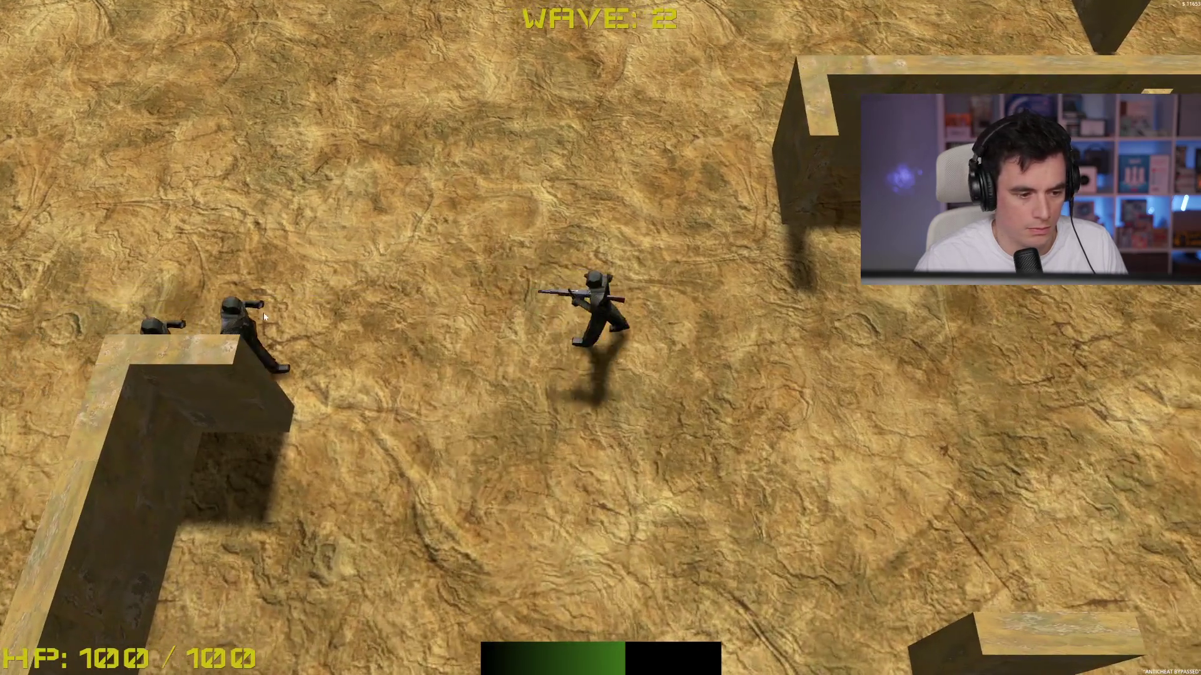
key("d")
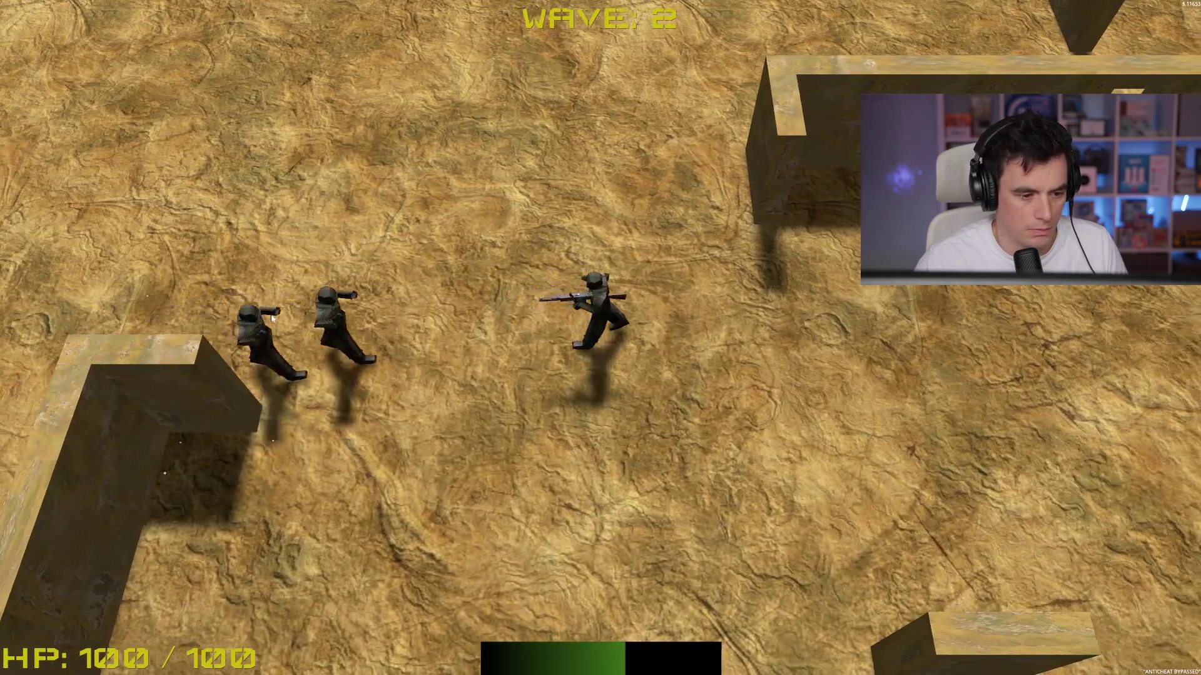
left_click(271, 307)
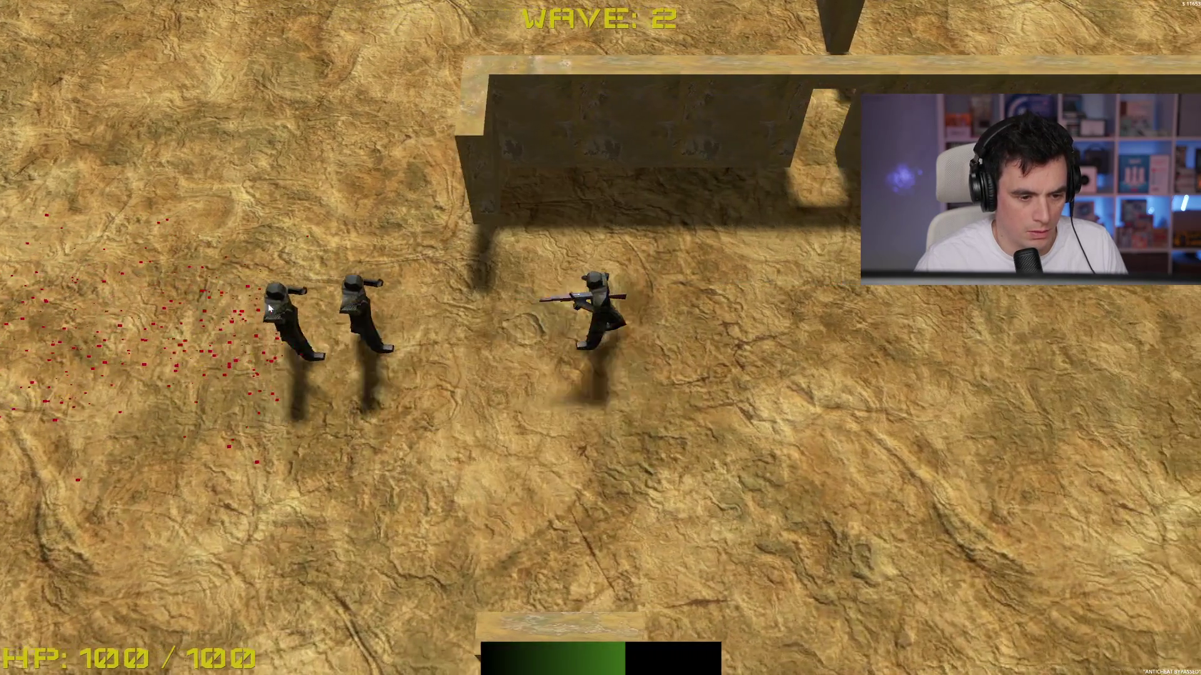
key("d")
left_click(290, 284)
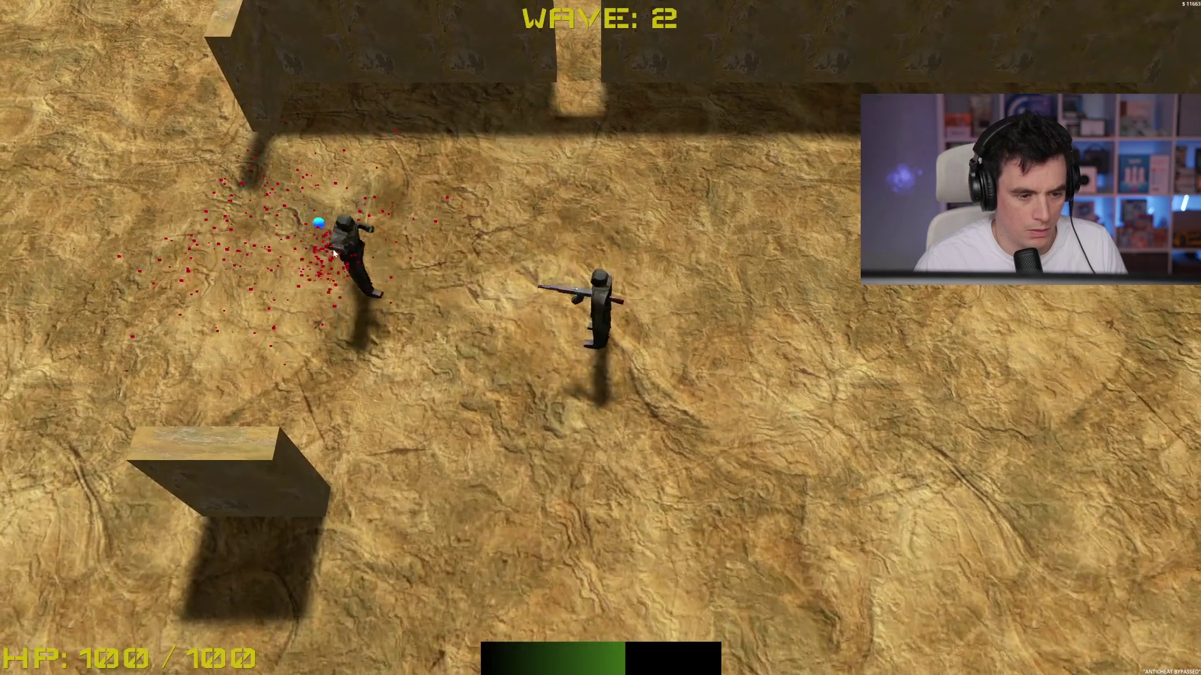
left_click(333, 252)
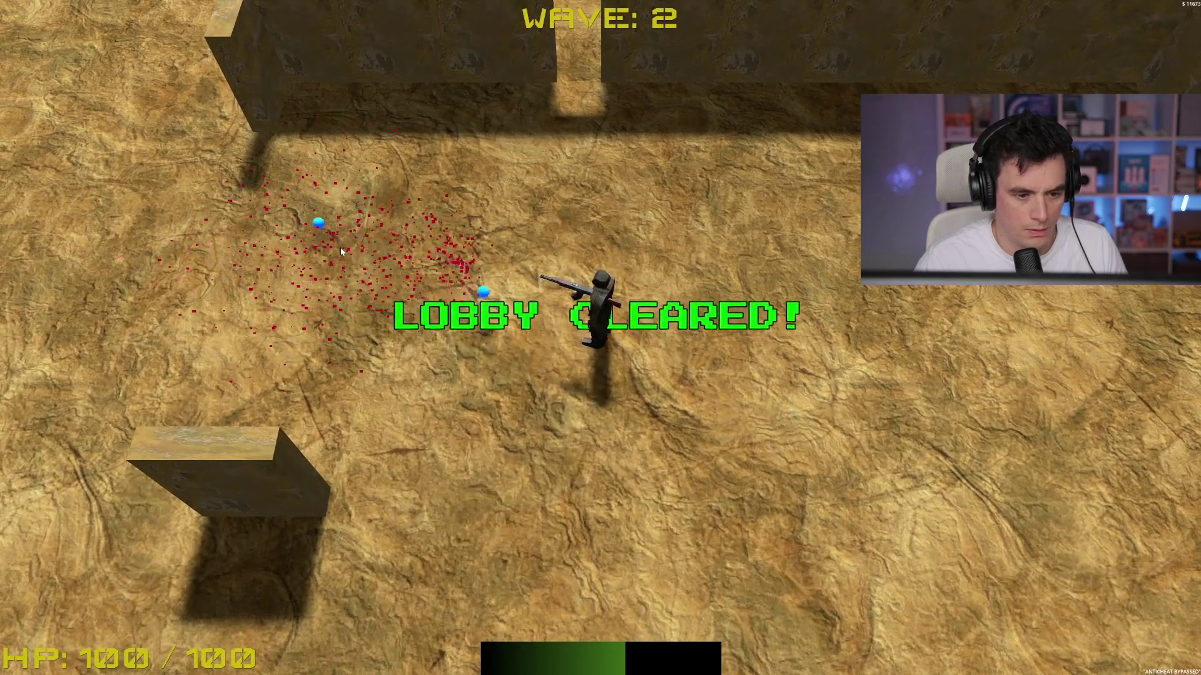
Step: Move through the wall doorway and around the maze, dodging the closing enemy
key("a")
key("w")
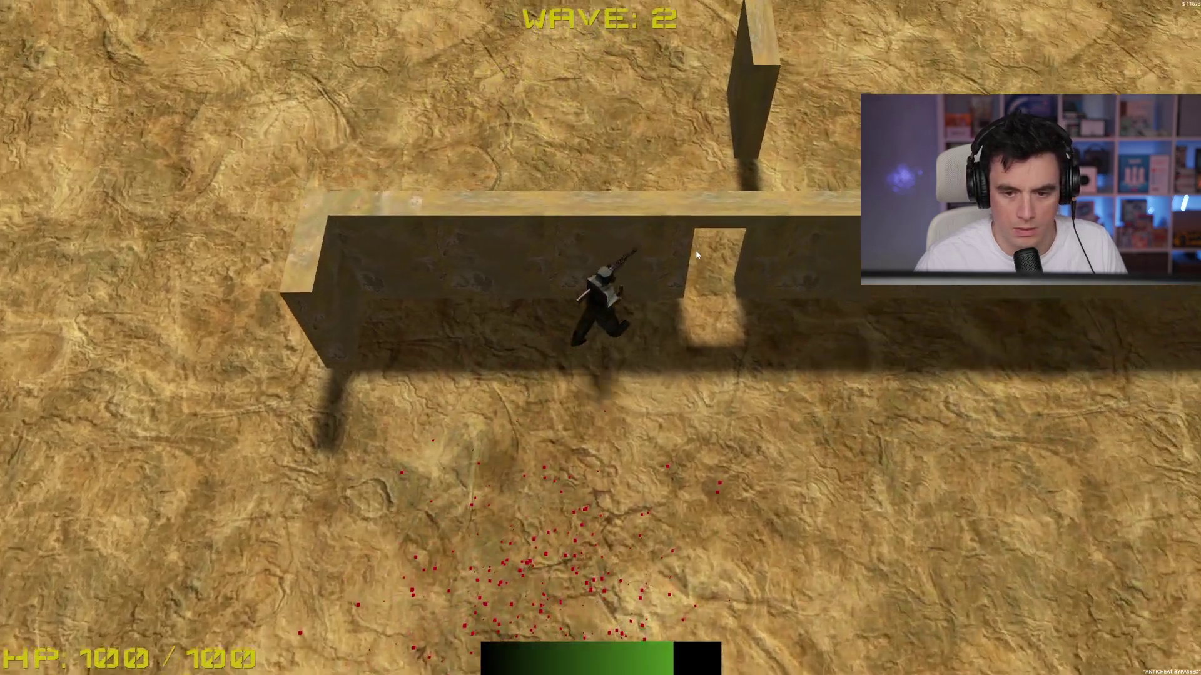
key("w")
key("d")
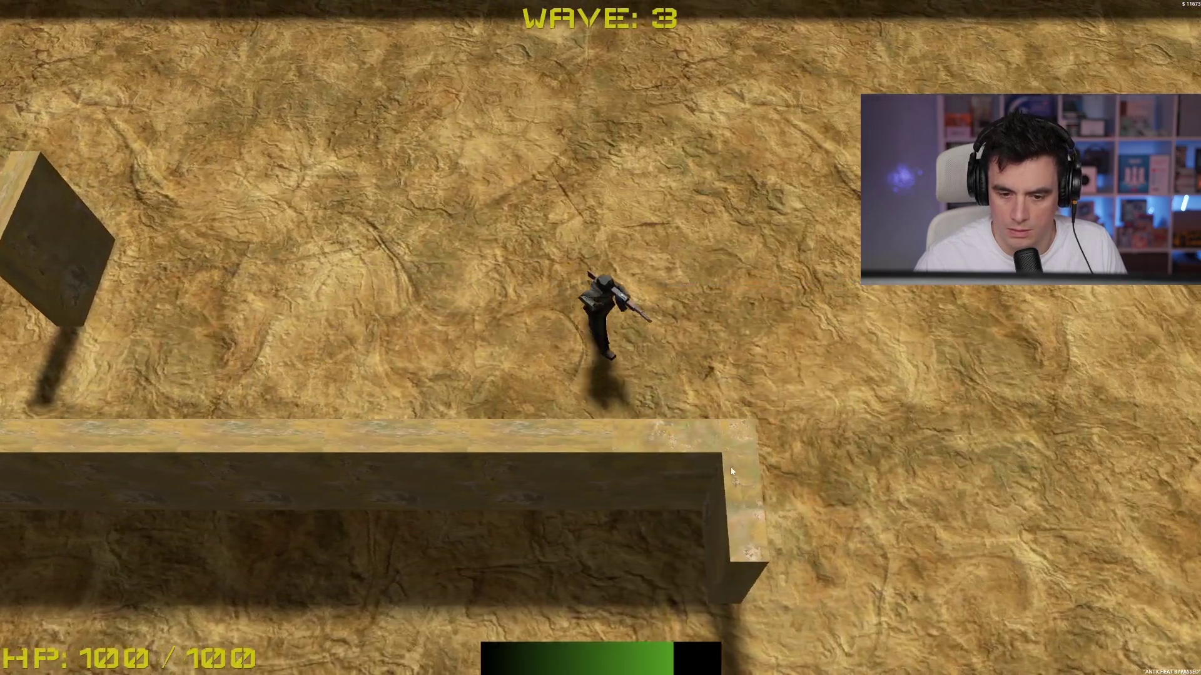
key("d")
key("s")
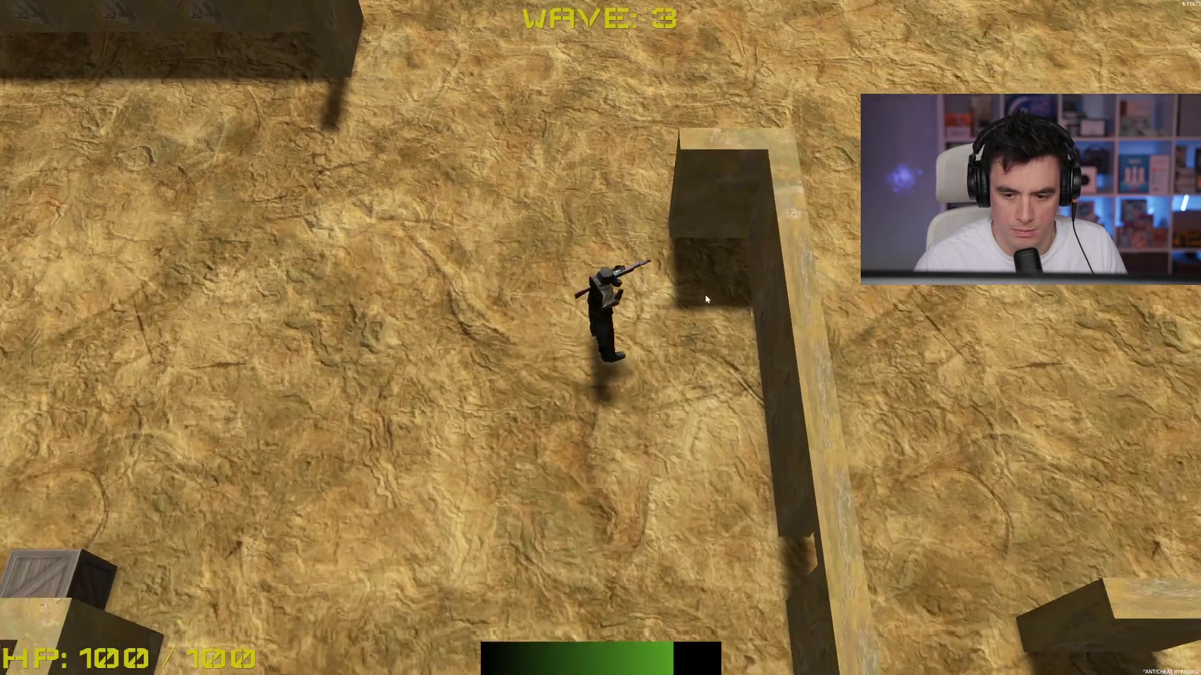
key("s")
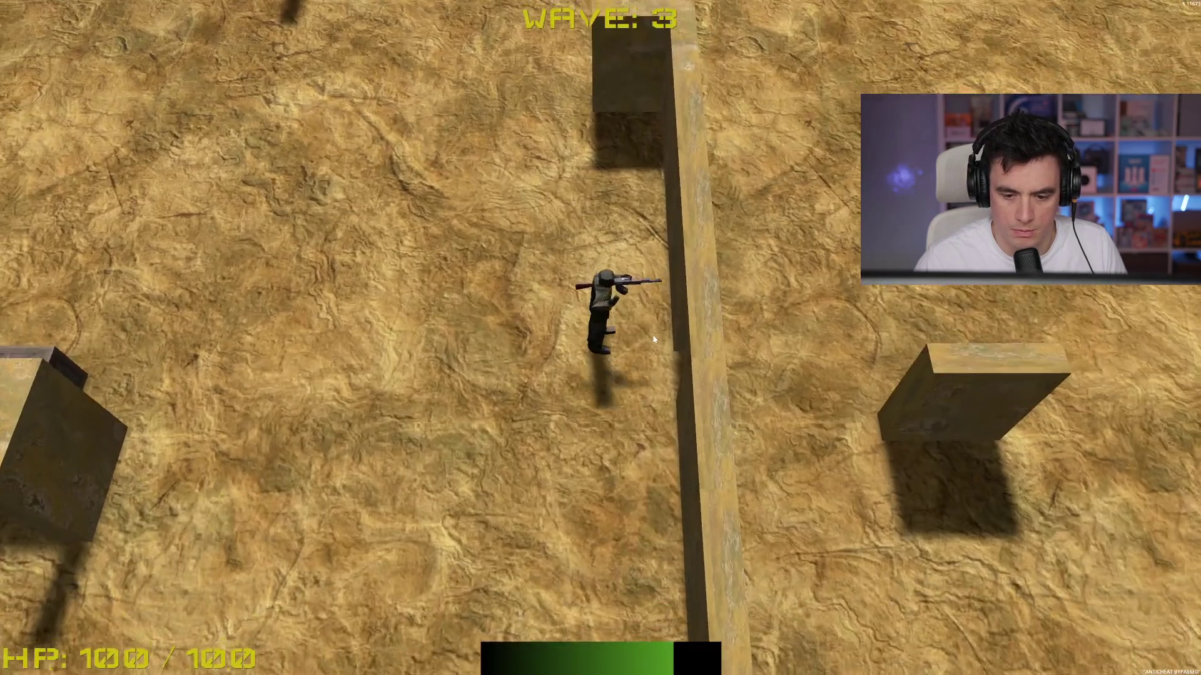
key("a")
key("w")
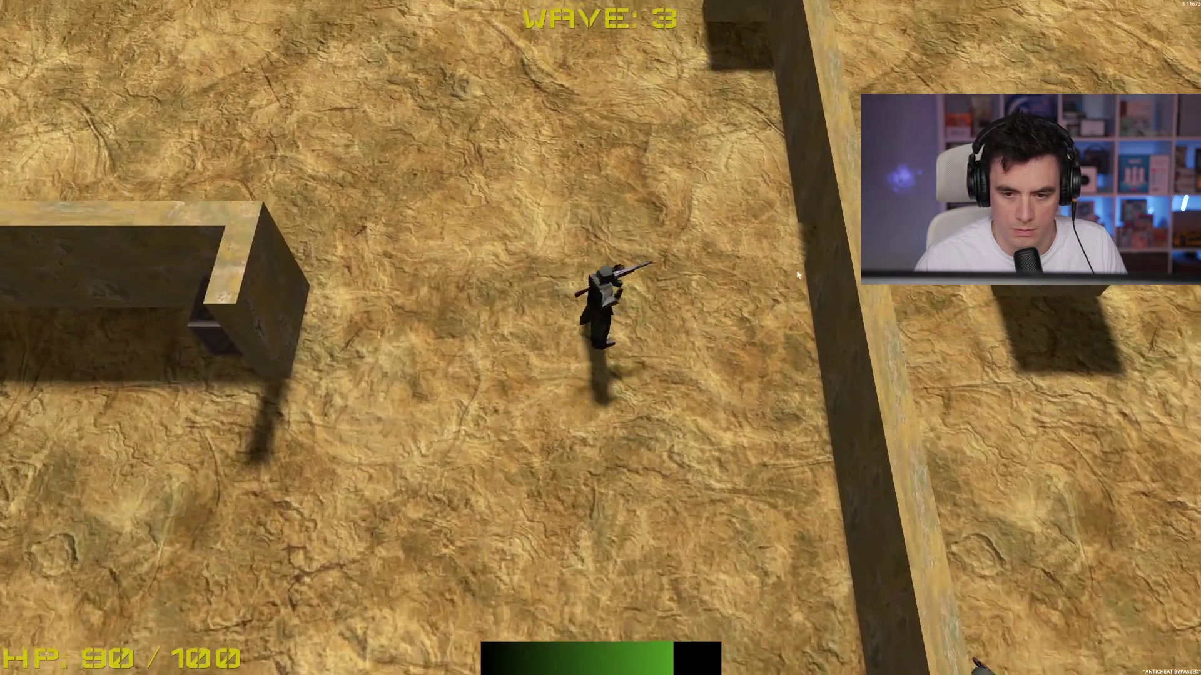
key("w")
key("d")
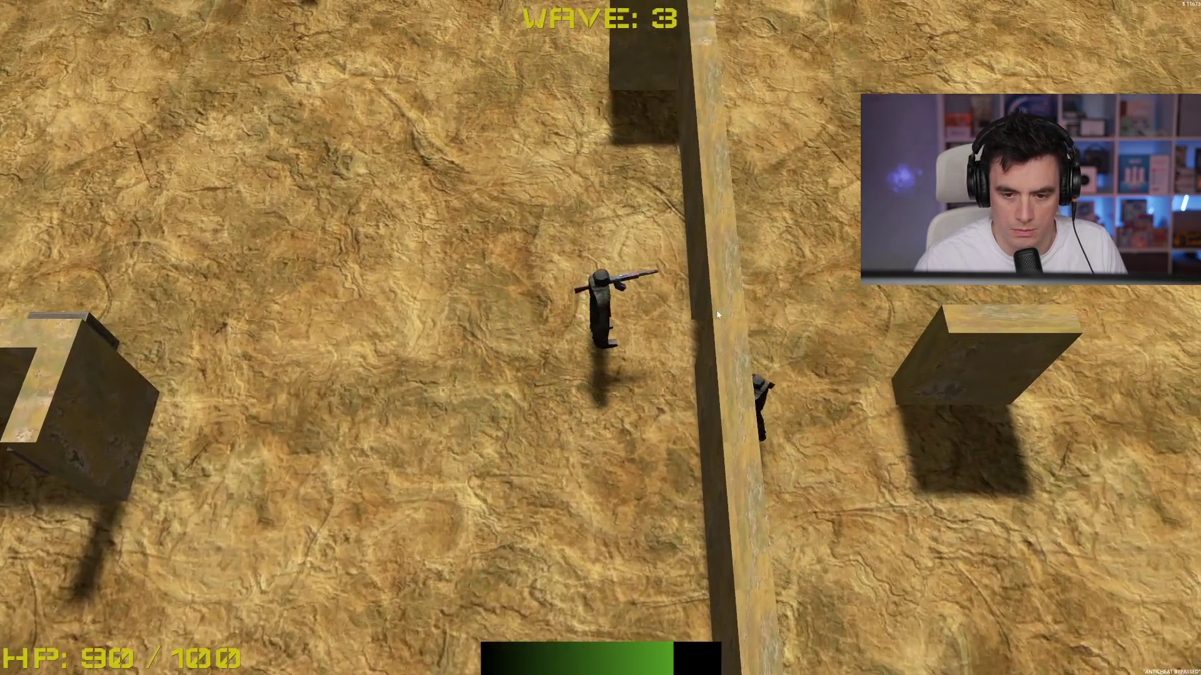
key("a")
key("w")
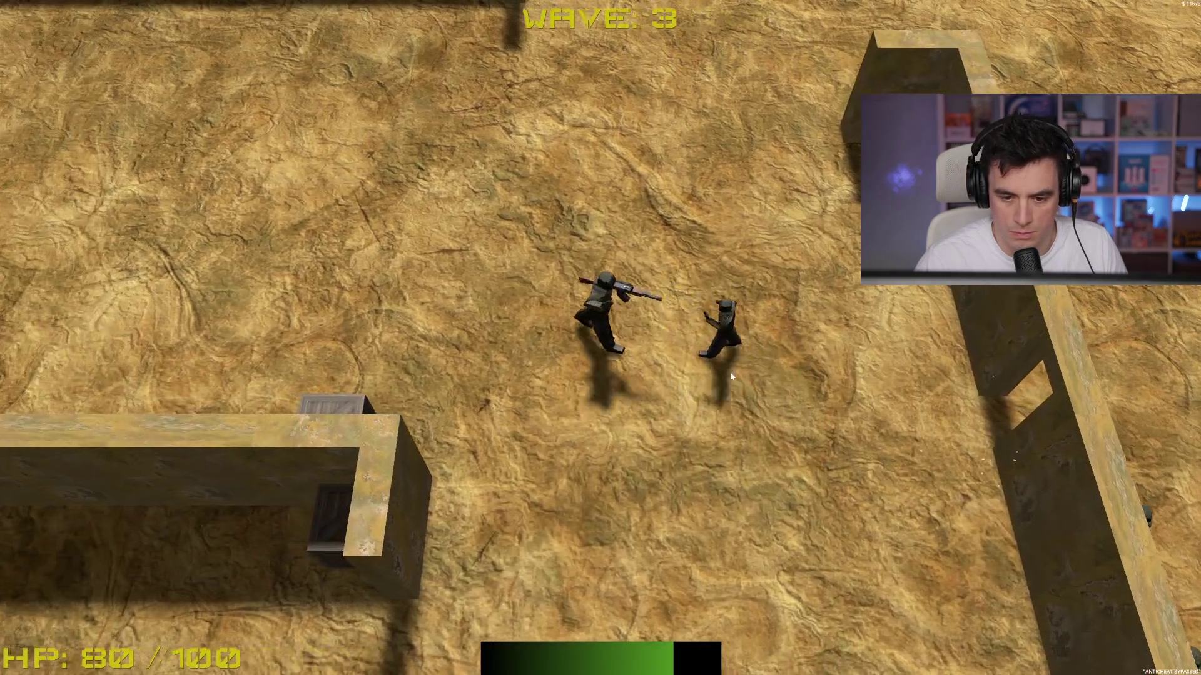
Step: Fight off the enemies on the upper left and the pair coming round on the right
left_click(730, 376)
key("a")
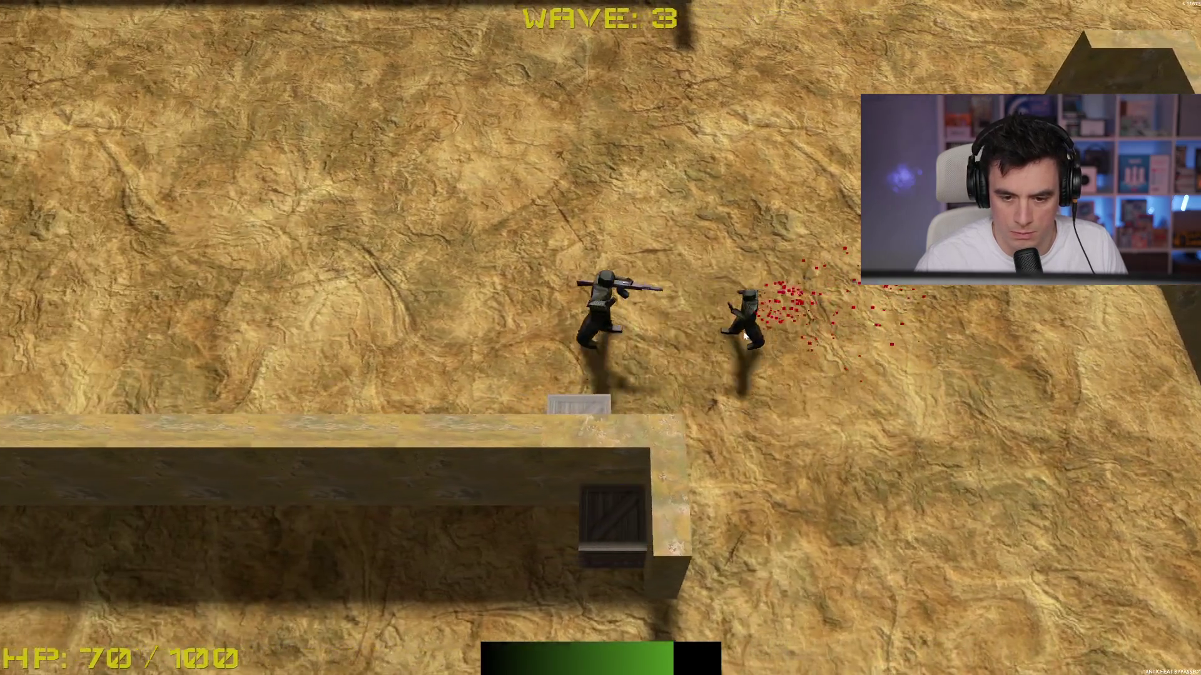
key("d")
key("a")
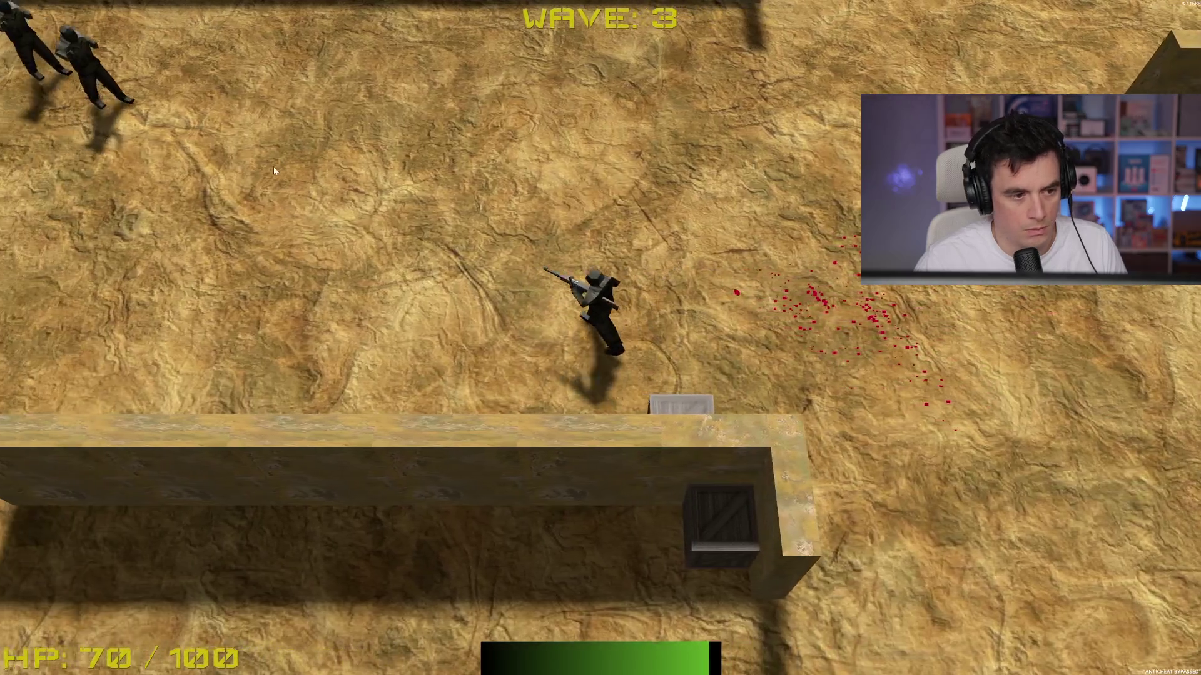
left_click(274, 169)
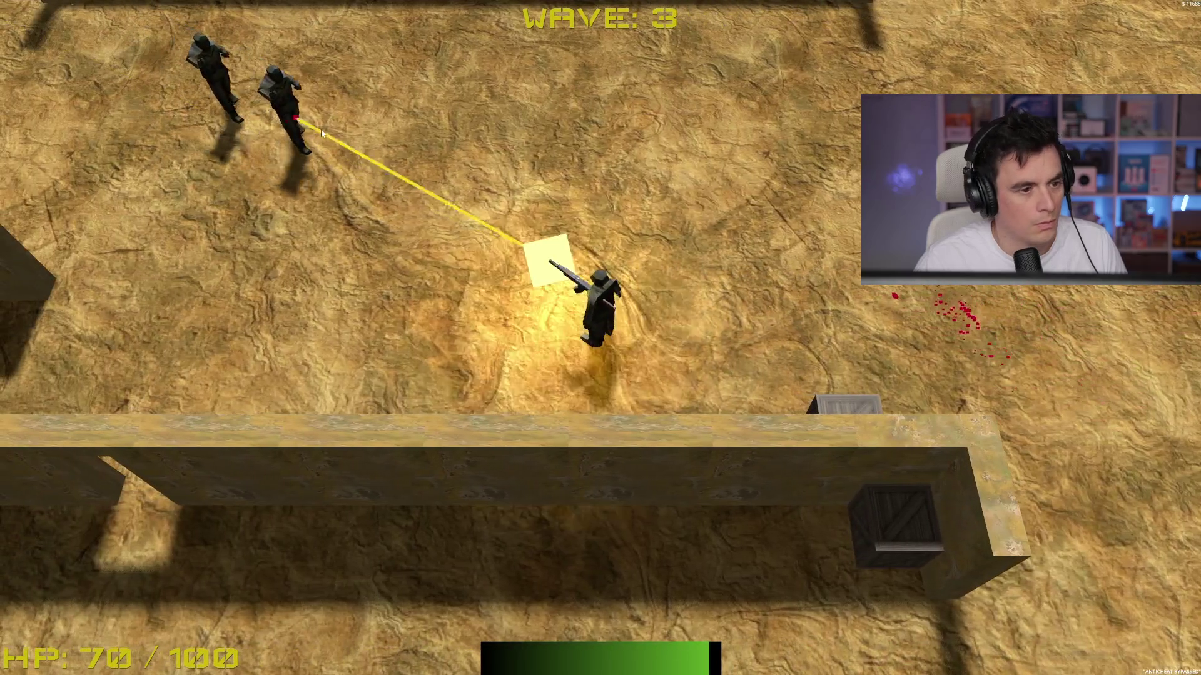
key("w")
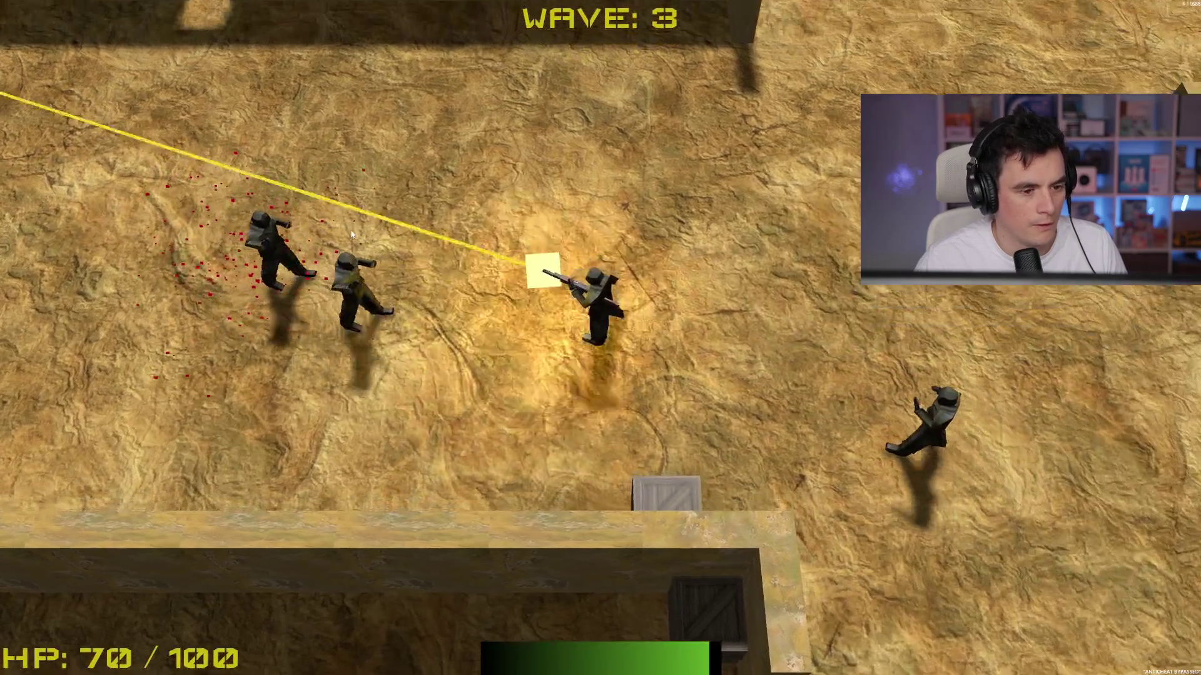
key("w")
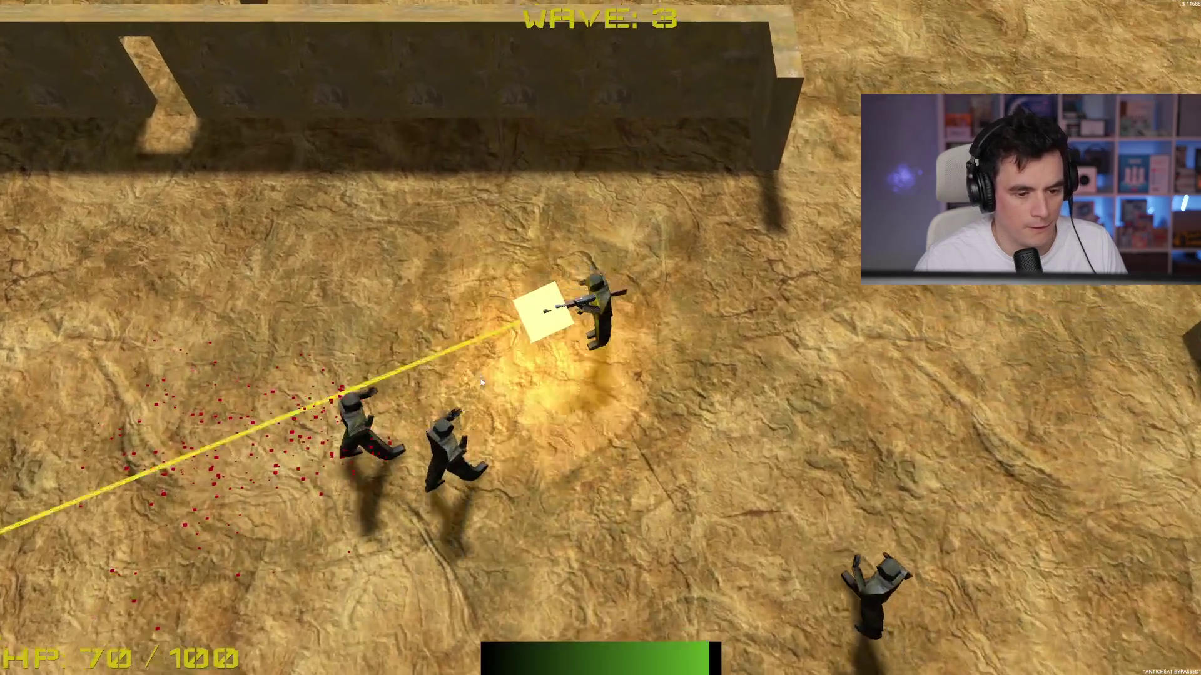
left_click(841, 404)
left_click(1024, 376)
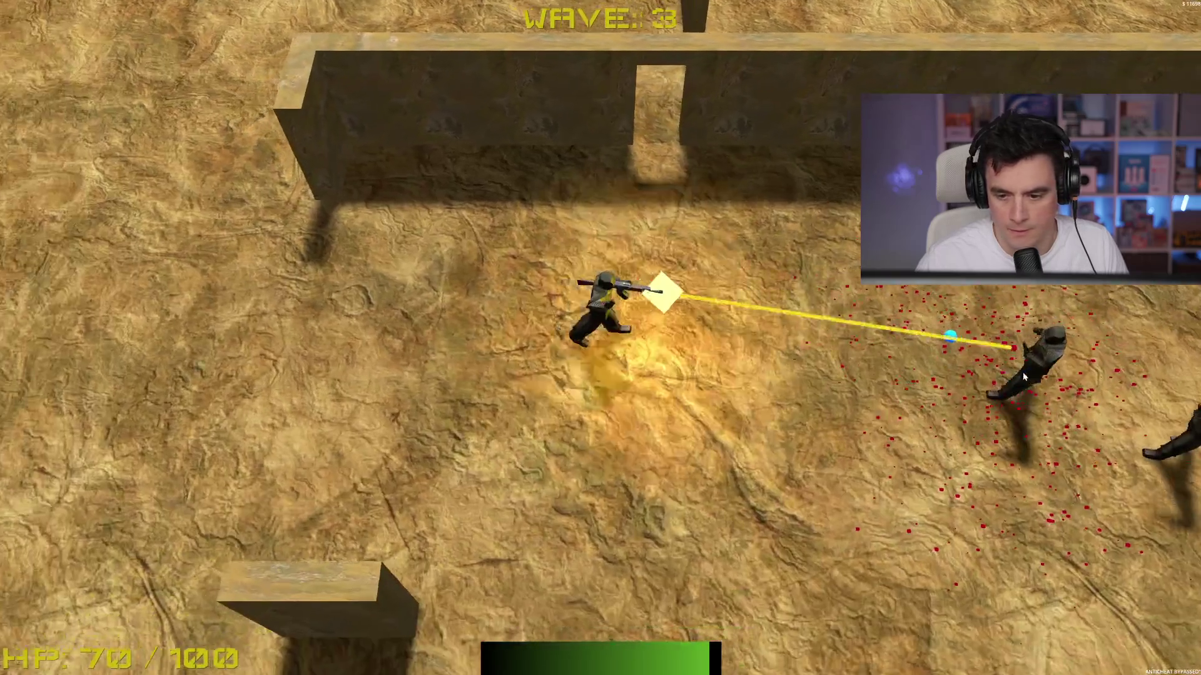
key("a")
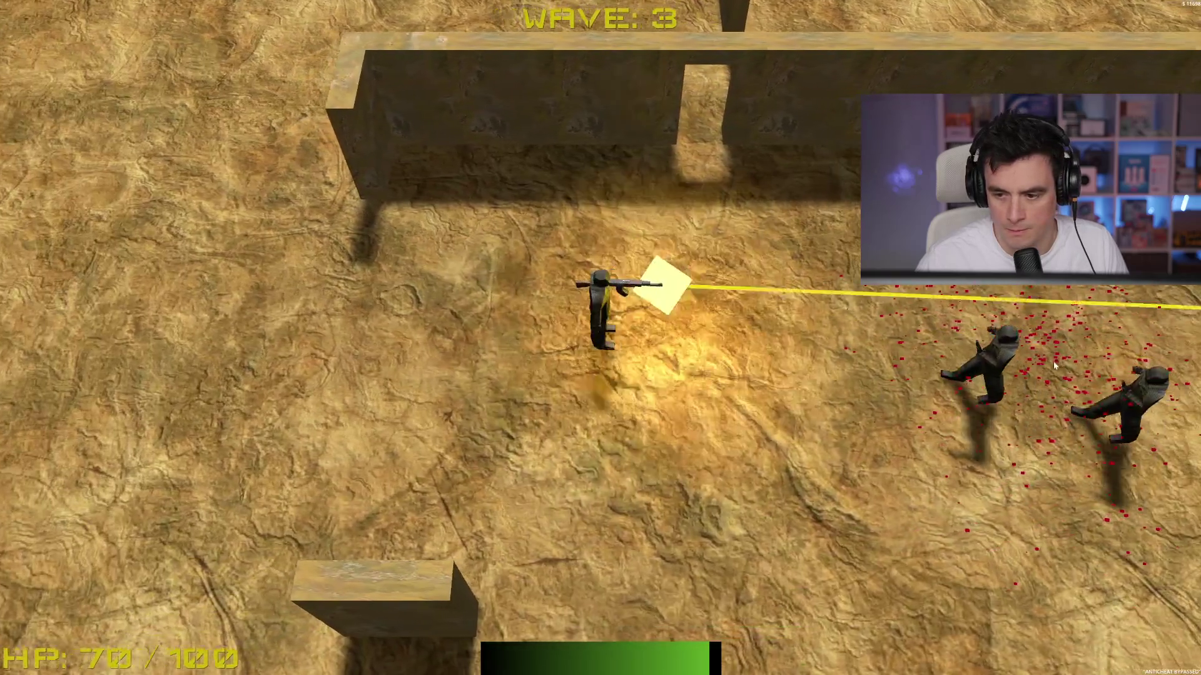
key("s")
left_click(938, 300)
key("a")
left_click(947, 287)
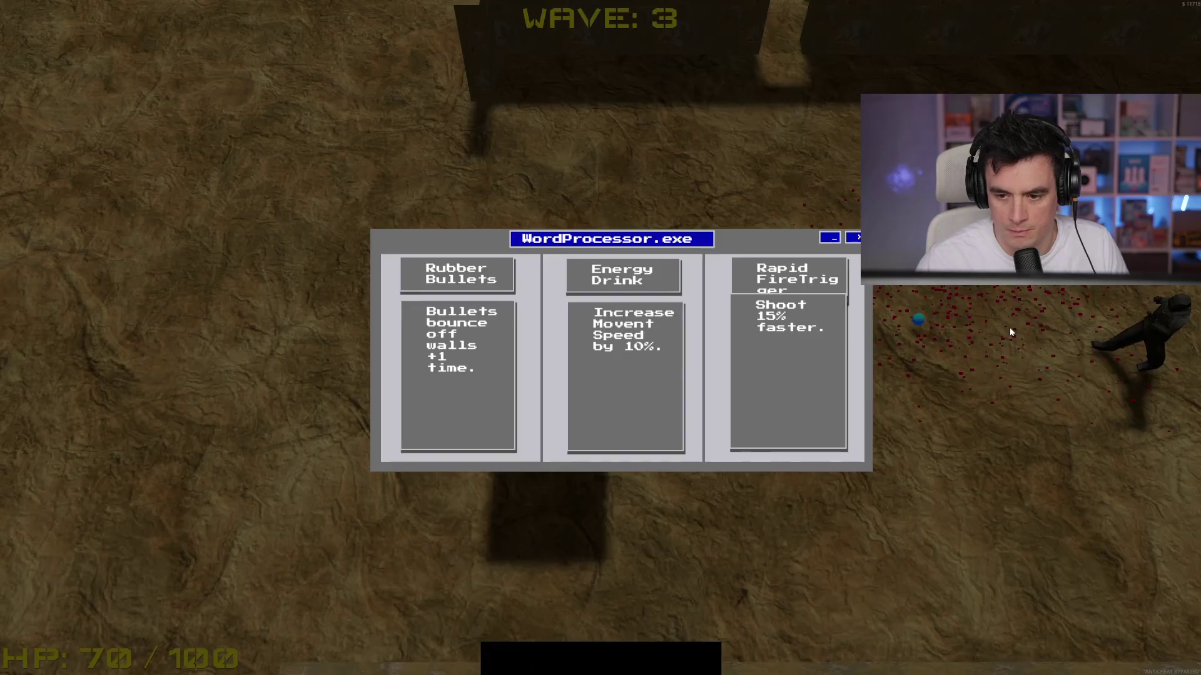
Step: Pick the Rapid FireTrigger upgrade, then kill the remaining enemies to clear the lobby
left_click(776, 389)
left_click(974, 370)
key("d")
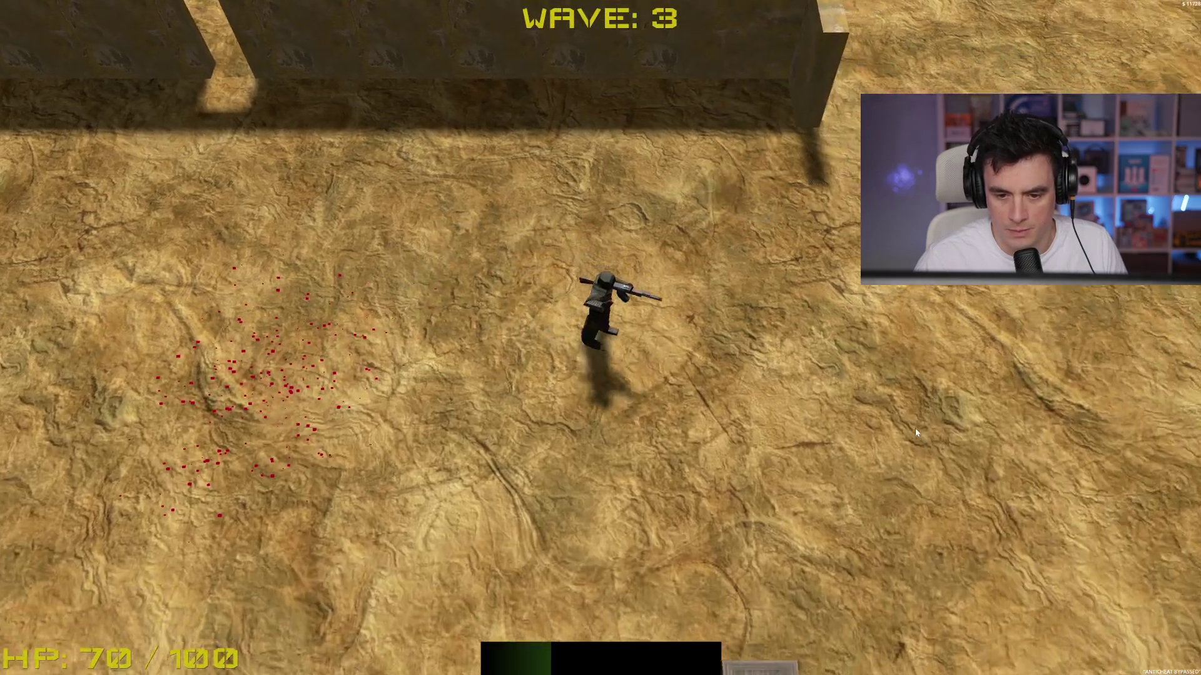
key("s")
left_click(887, 375)
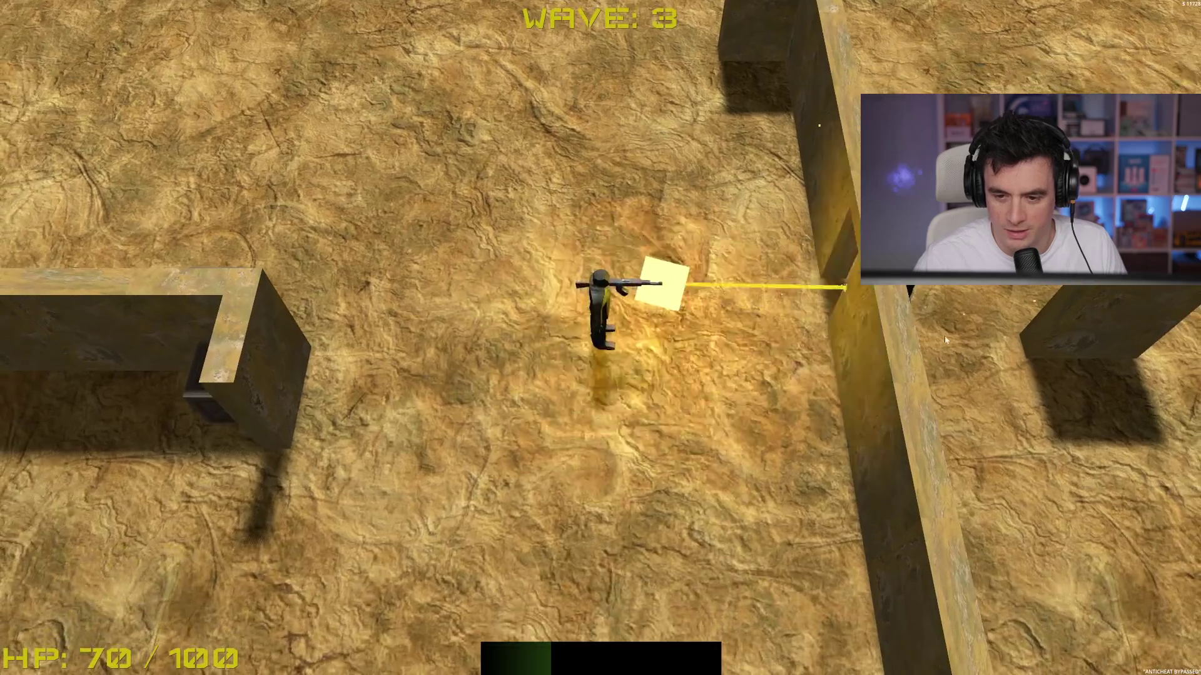
key("d")
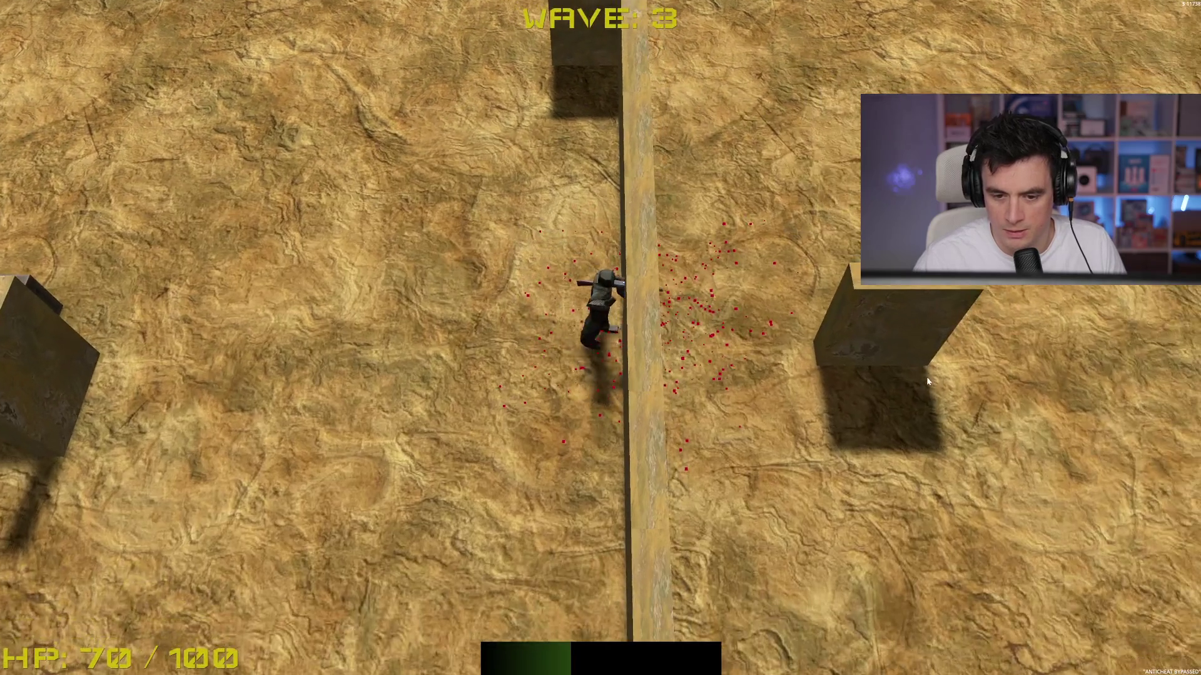
key("s")
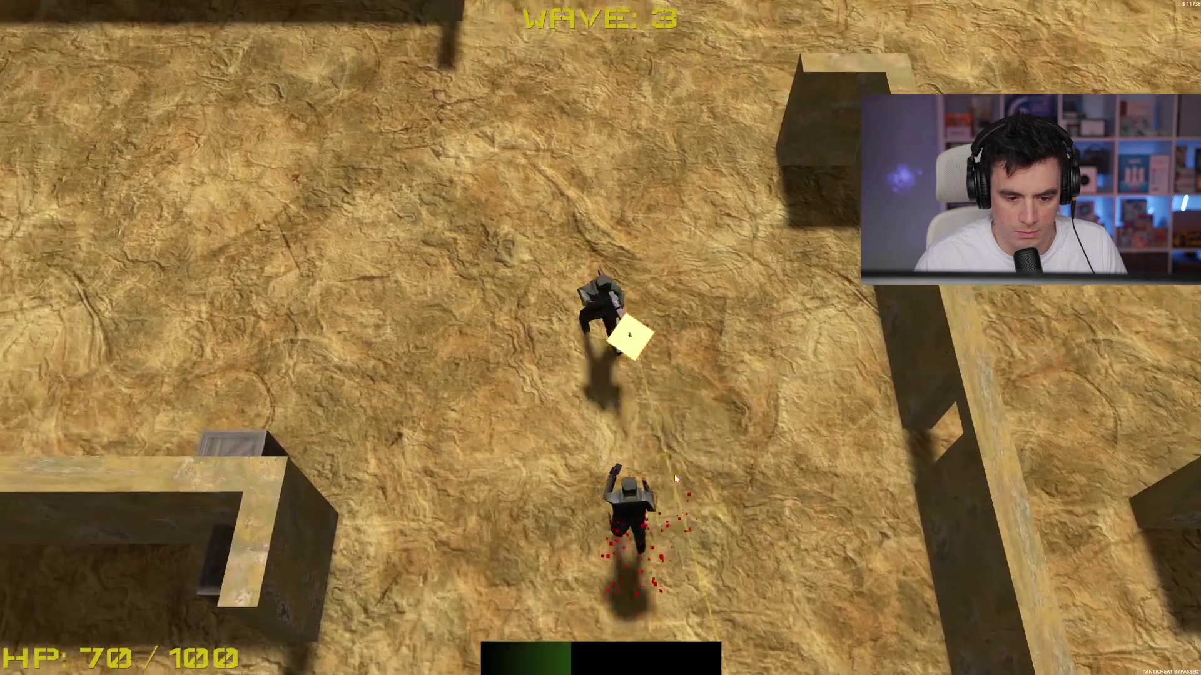
left_click(782, 501)
left_click(868, 478)
Step: Move down-left past the wall and fire up at the enemies above
key("d")
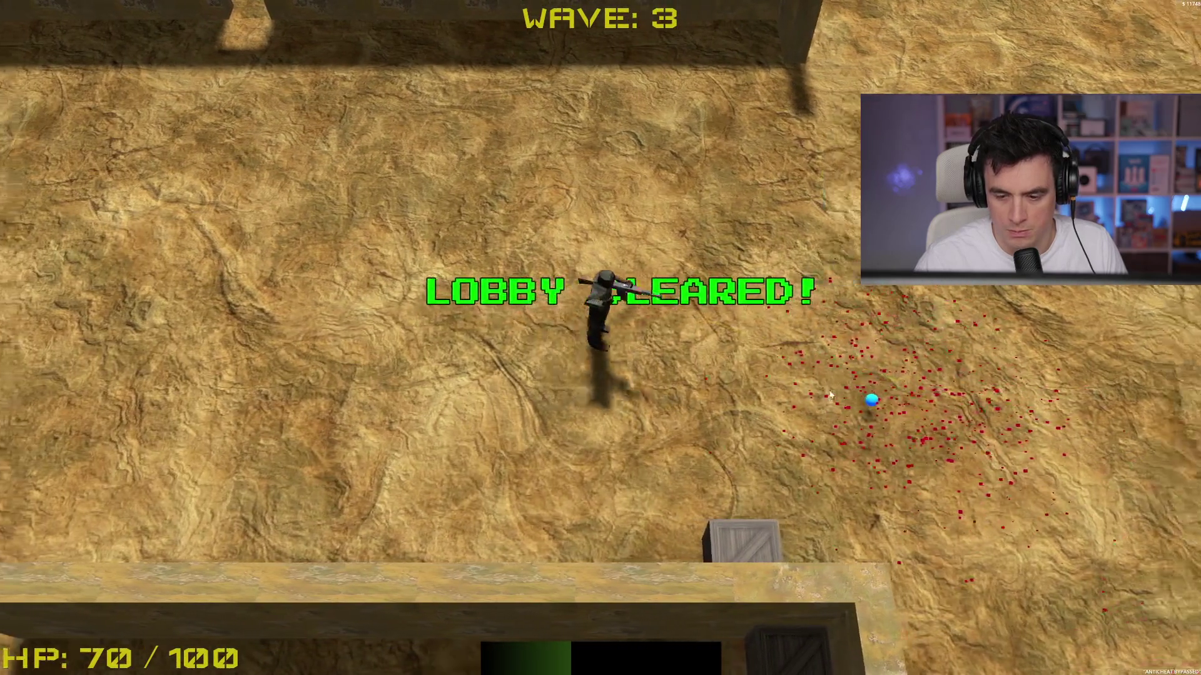
key("w")
key("w")
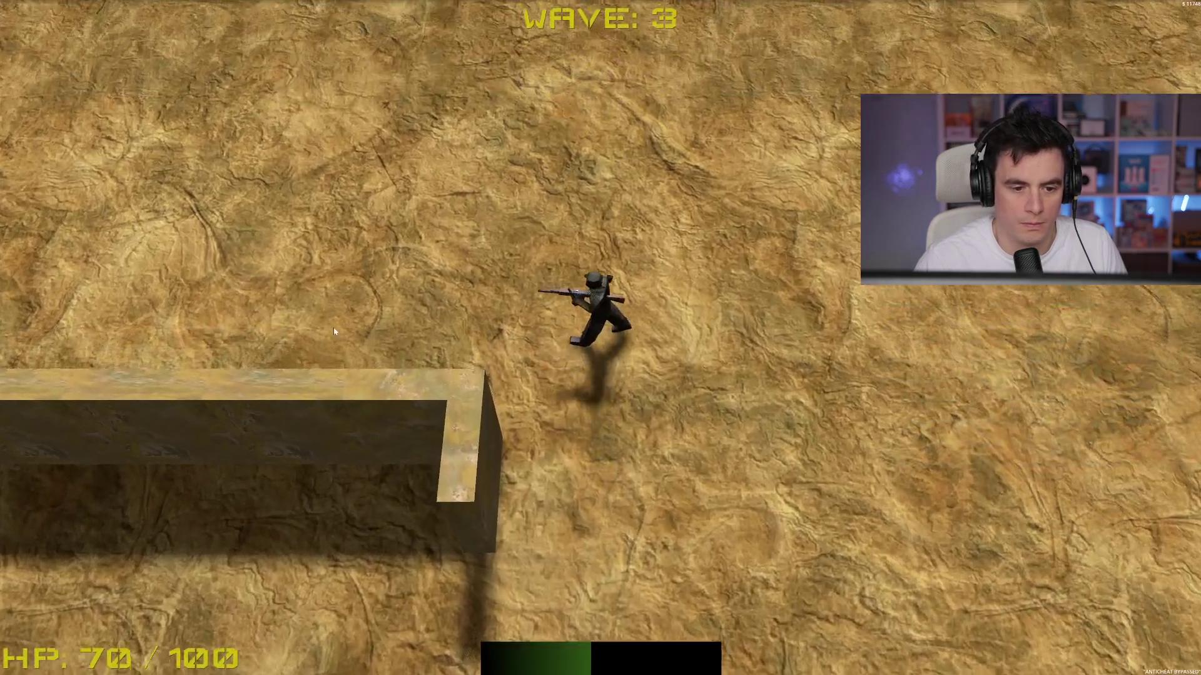
key("s")
key("a")
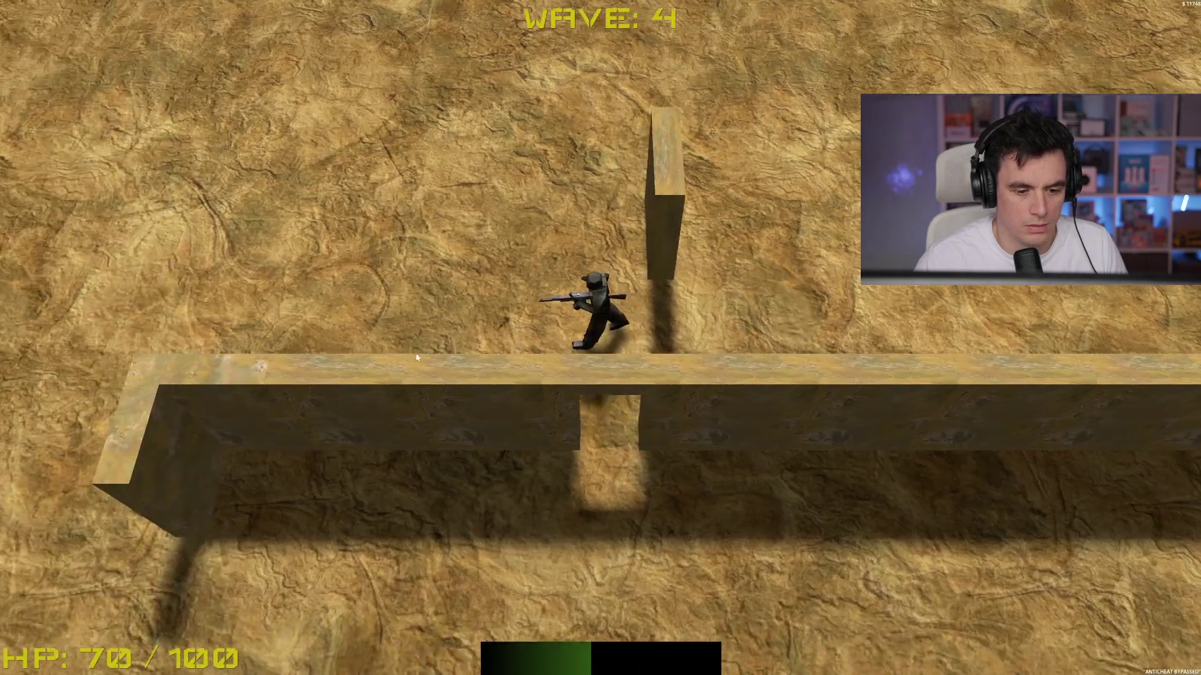
left_click(532, 188)
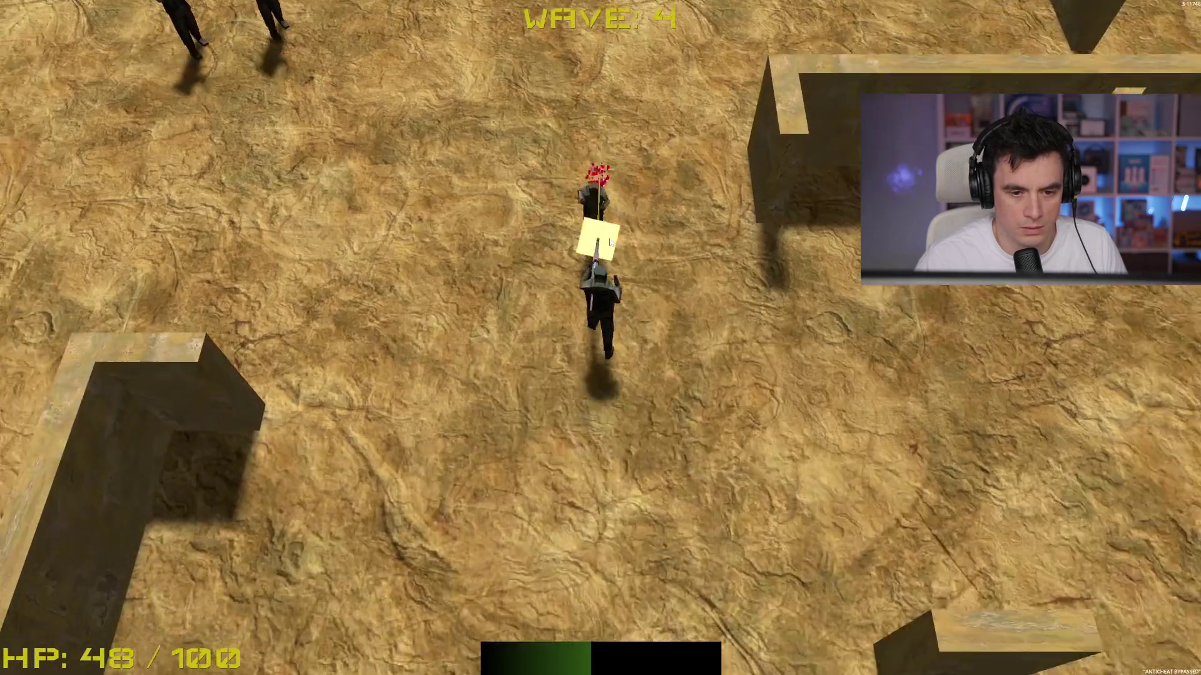
left_click(529, 185)
key("a")
left_click(528, 163)
left_click(542, 137)
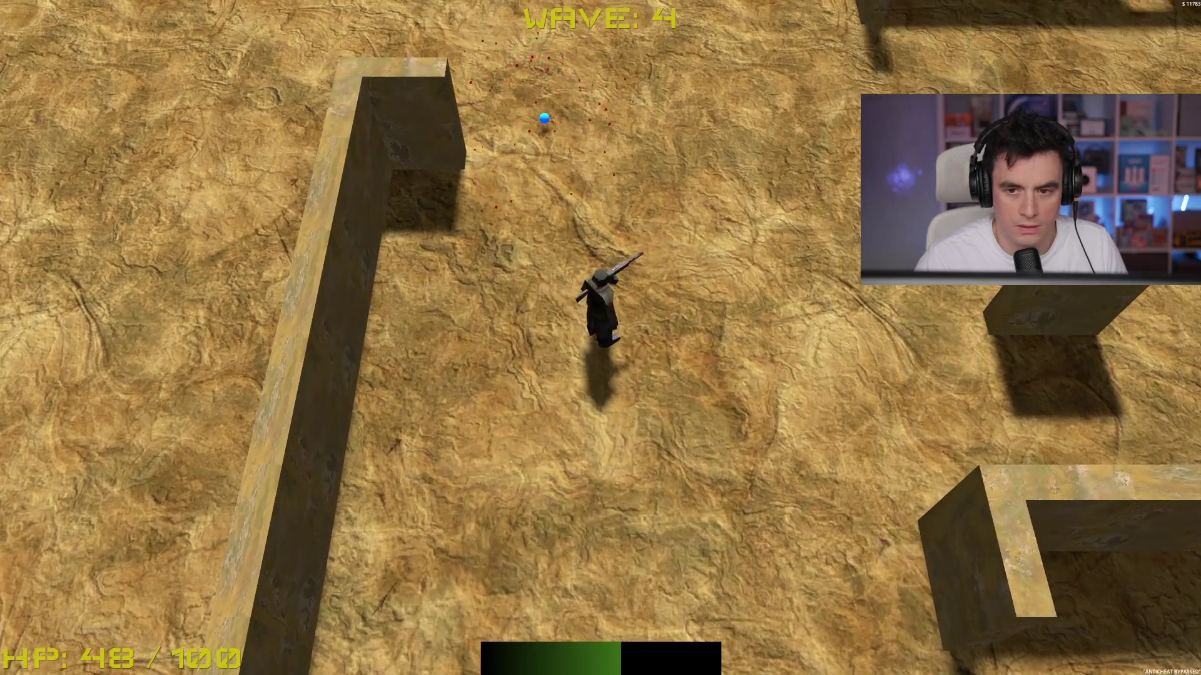
key("s")
left_click(701, 139)
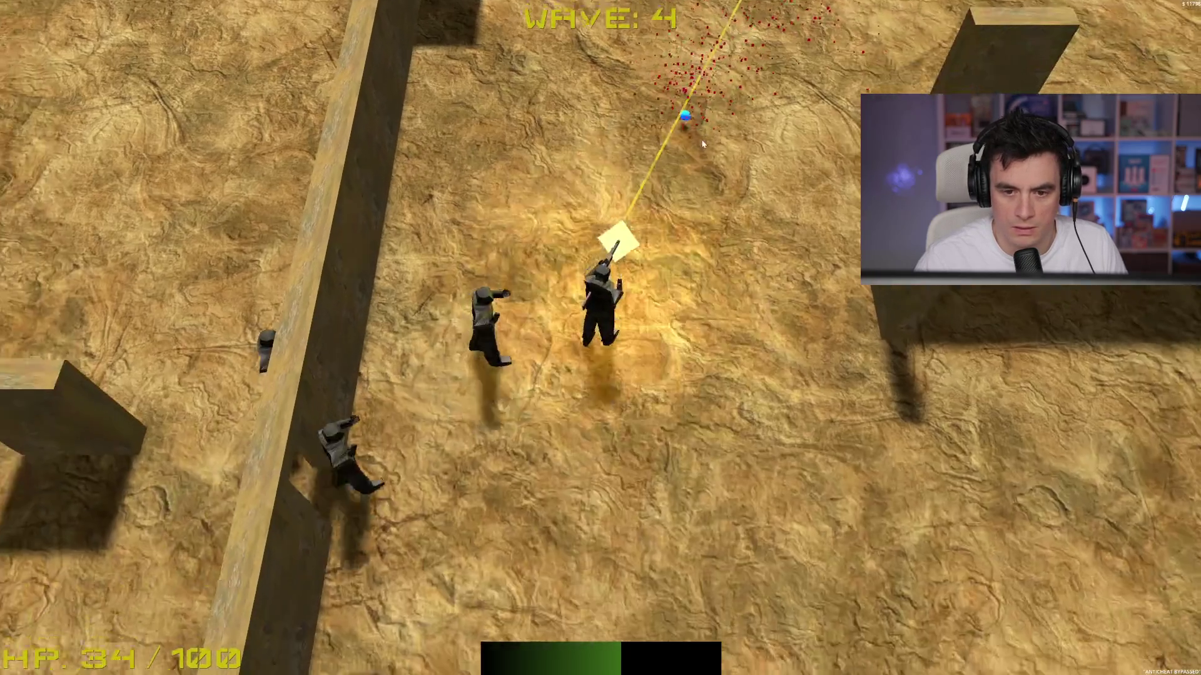
left_click(519, 171)
Step: Walk south through the maze while shooting the enemy above
key("s")
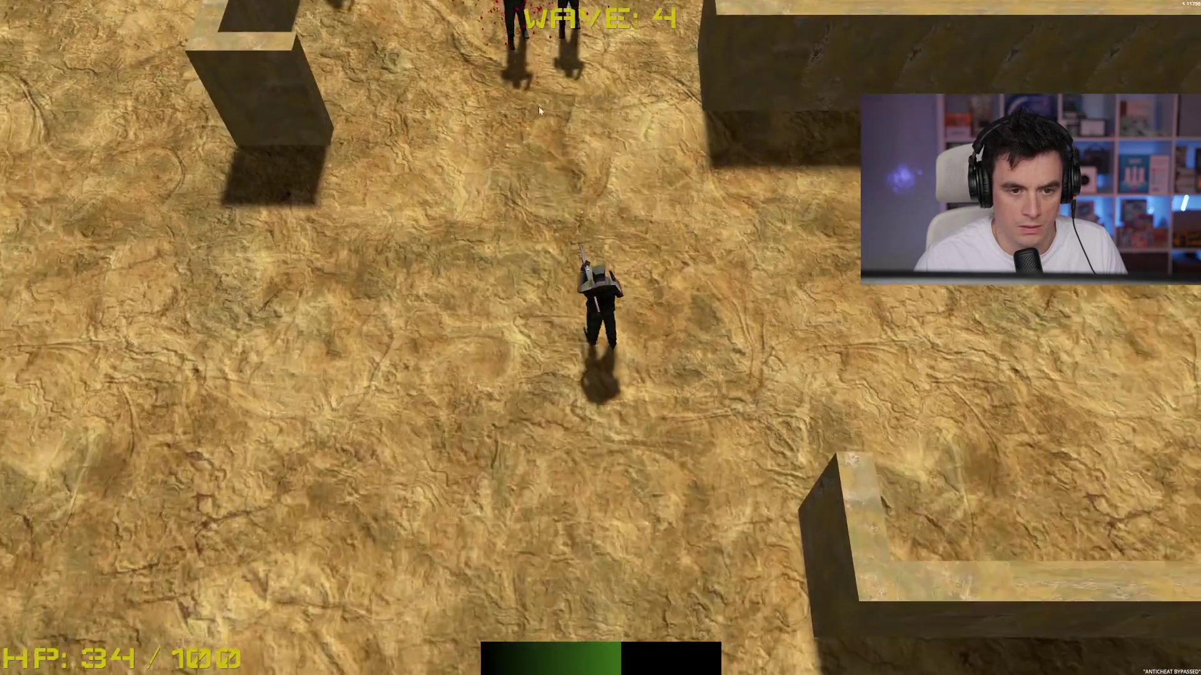
left_click(574, 95)
left_click(629, 101)
key("s")
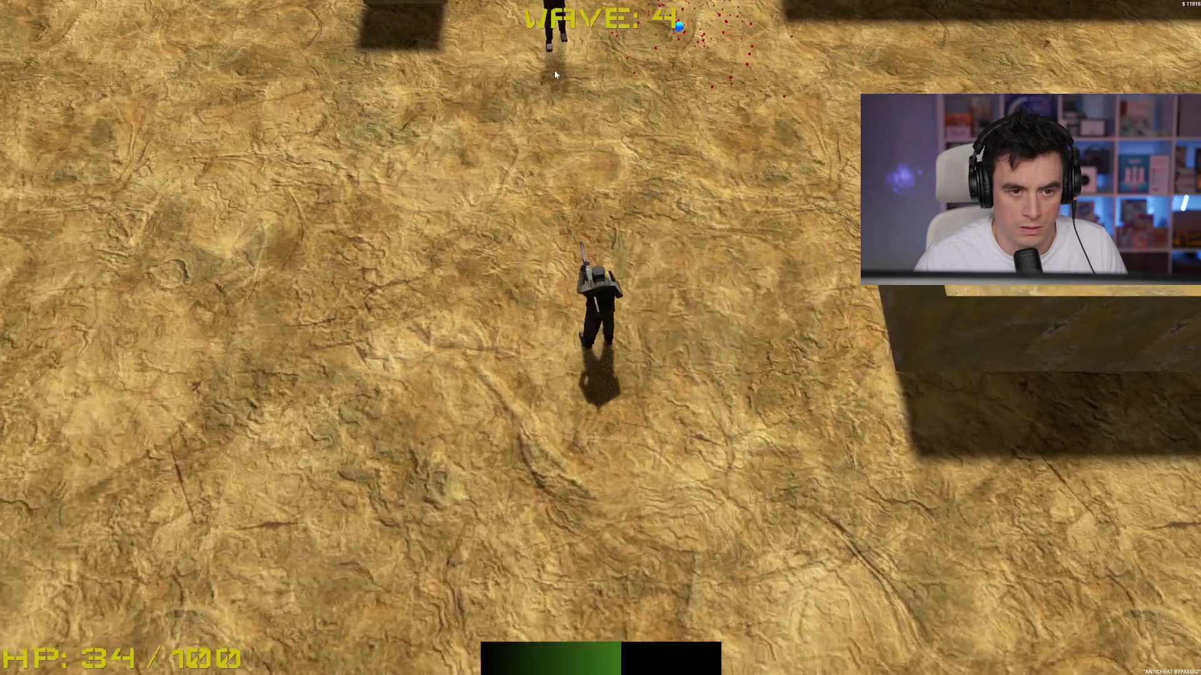
left_click(632, 94)
key("w")
left_click(738, 188)
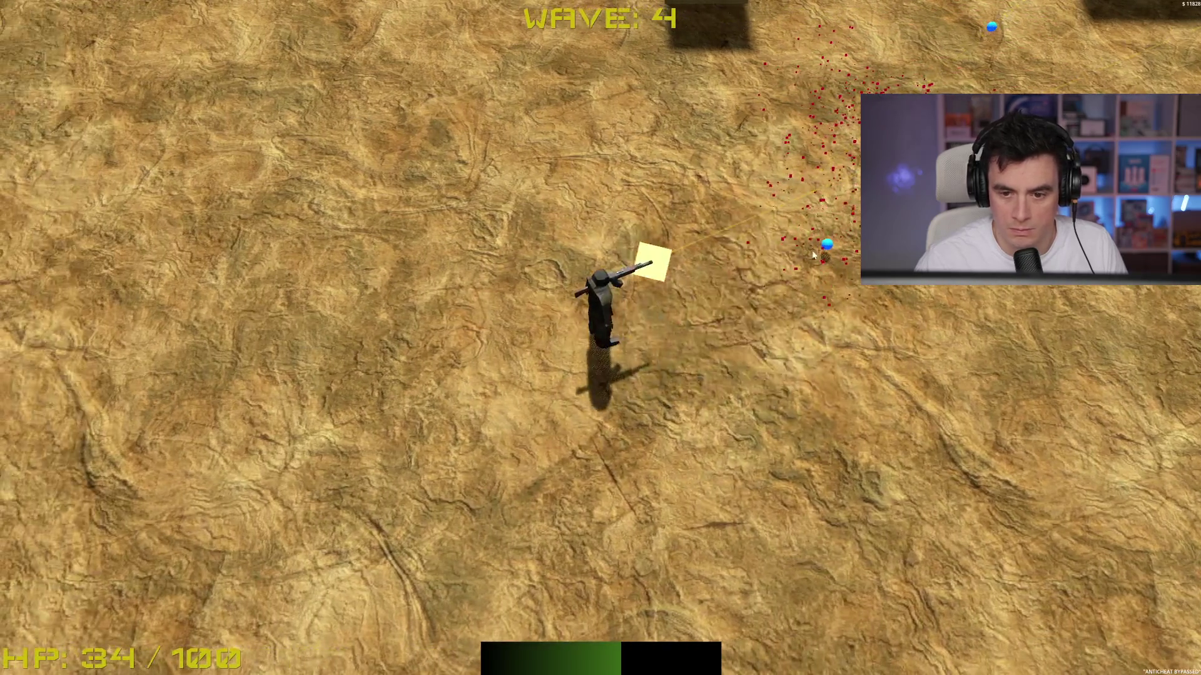
Step: Push north-east up the arena and shoot the last enemies until wave 4 clears
key("w")
key("d")
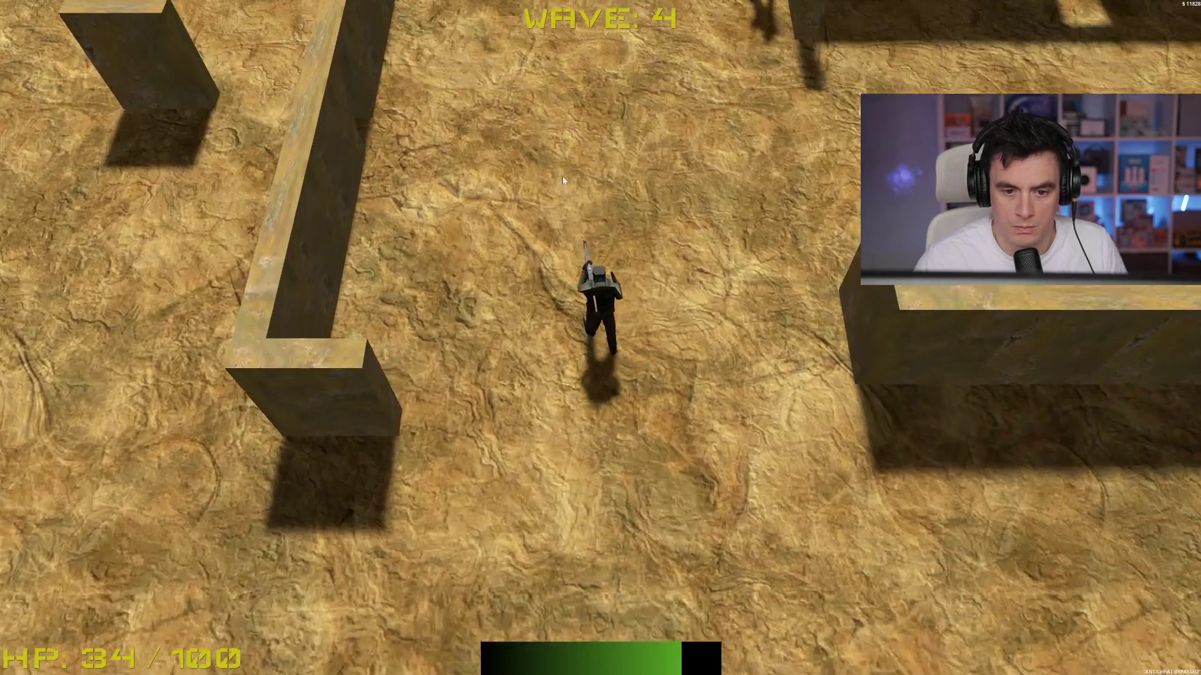
left_click(679, 157)
left_click(674, 128)
key("w")
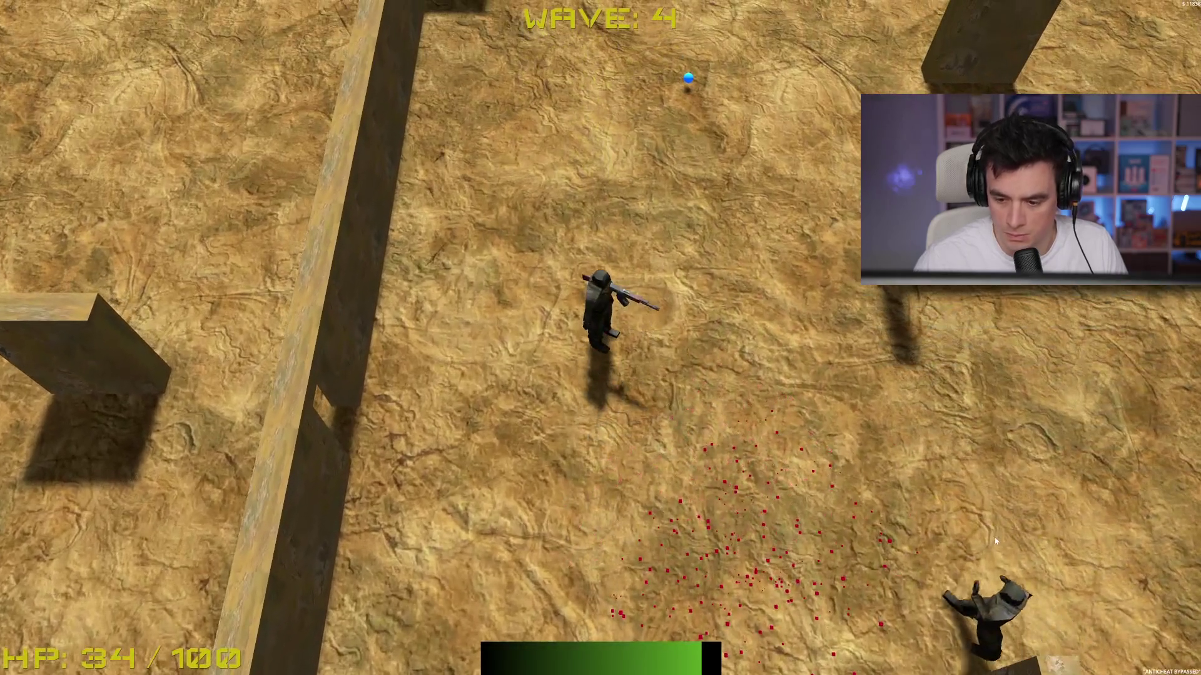
left_click(995, 542)
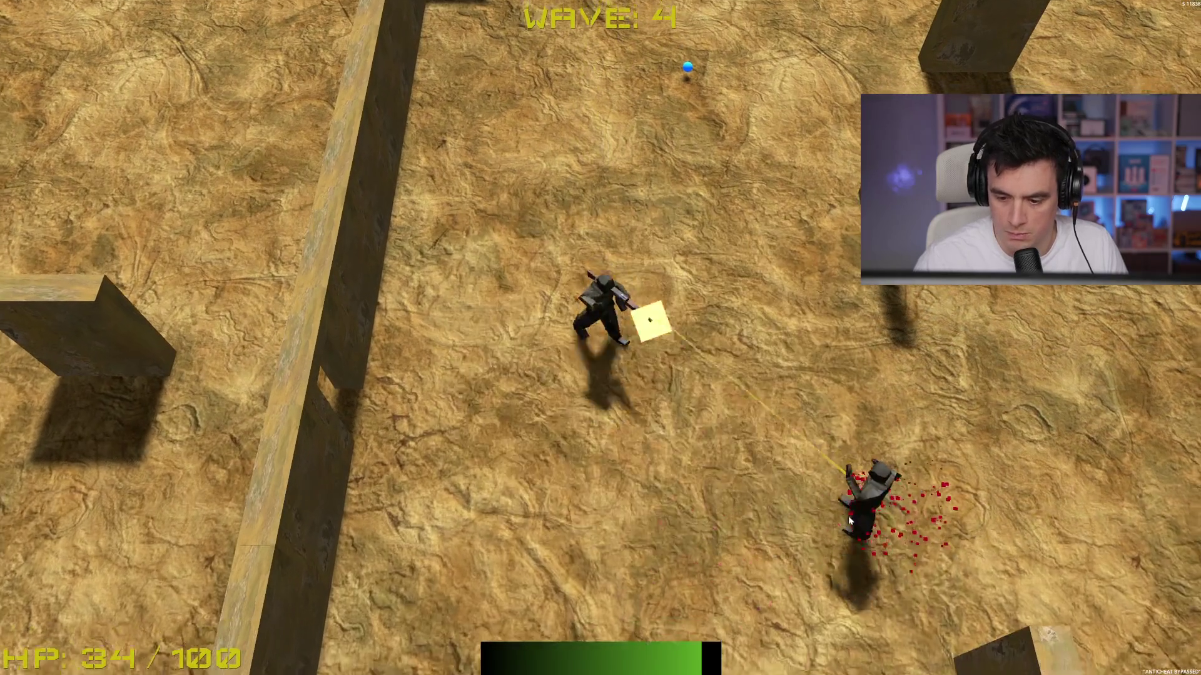
key("s")
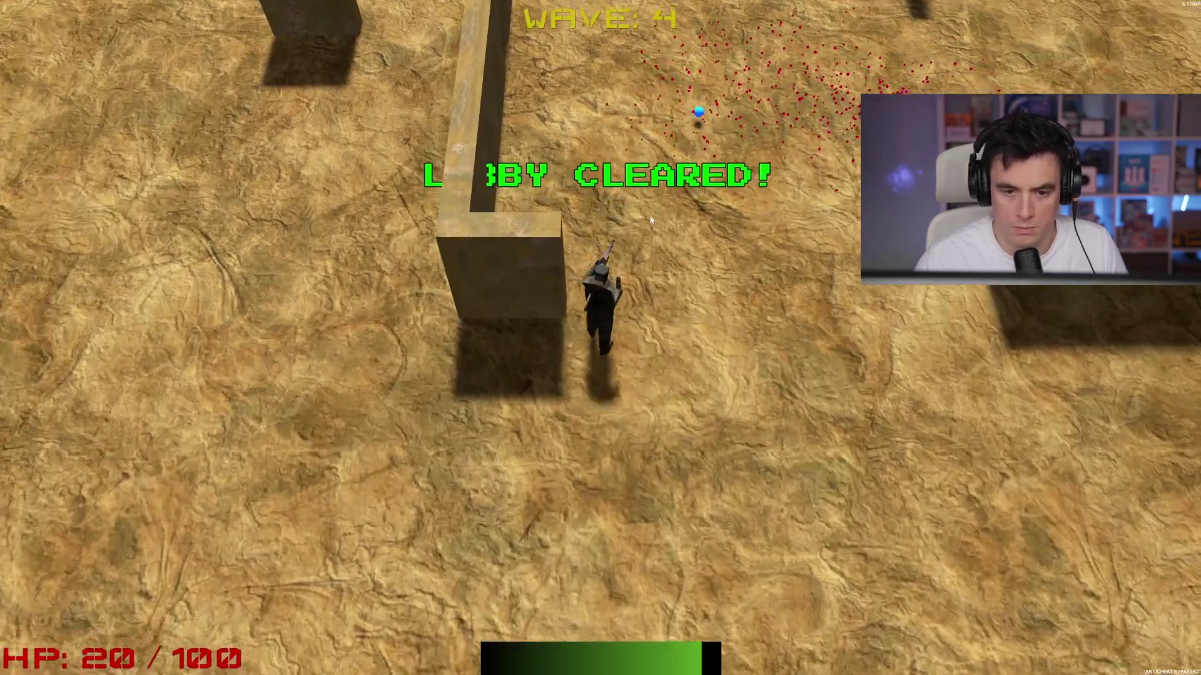
key("w")
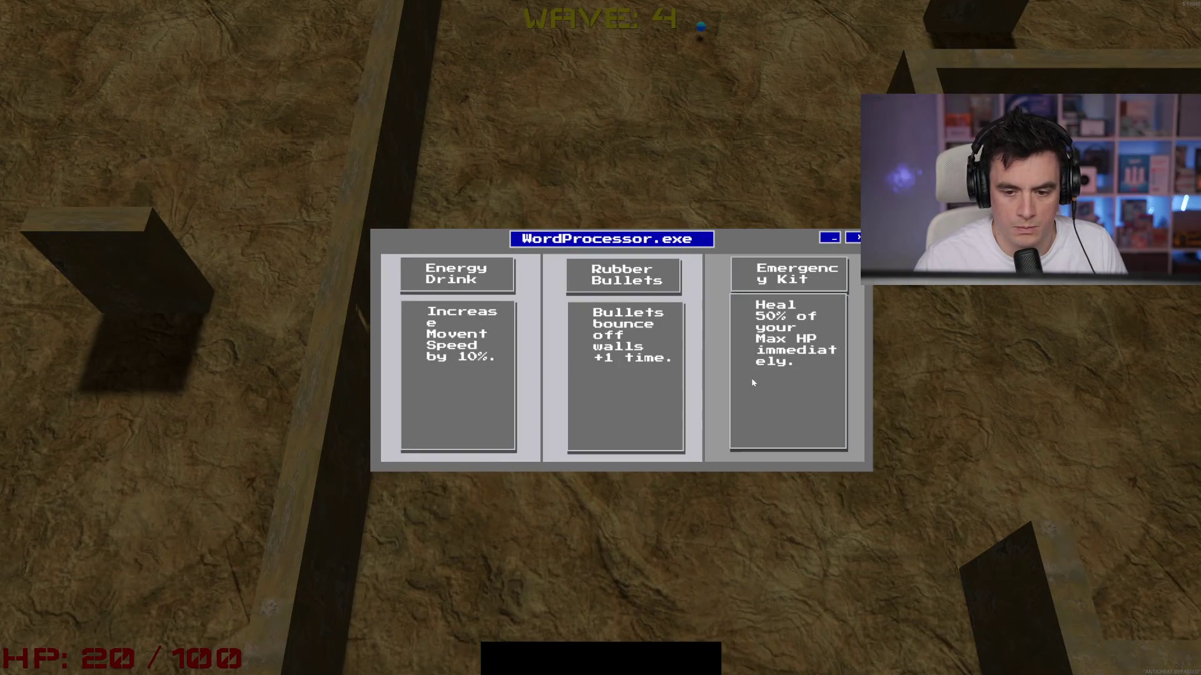
Step: Take the Energy Drink upgrade and shoot the first enemies above and to the left
left_click(494, 370)
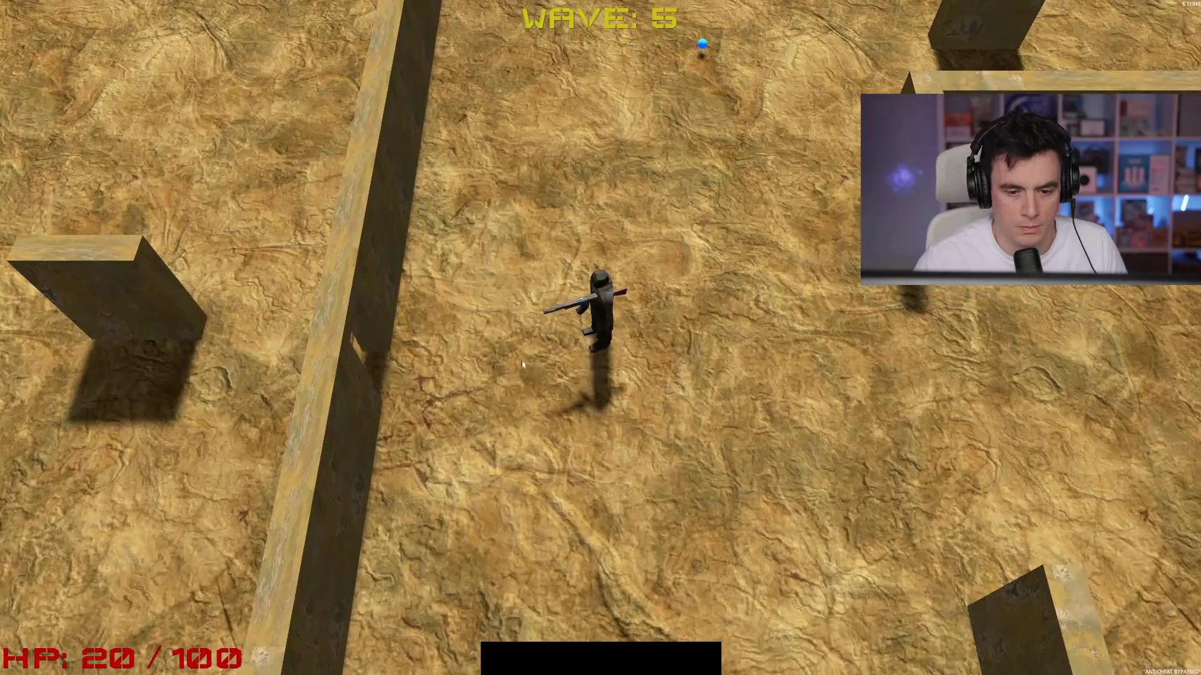
key("w")
left_click(420, 207)
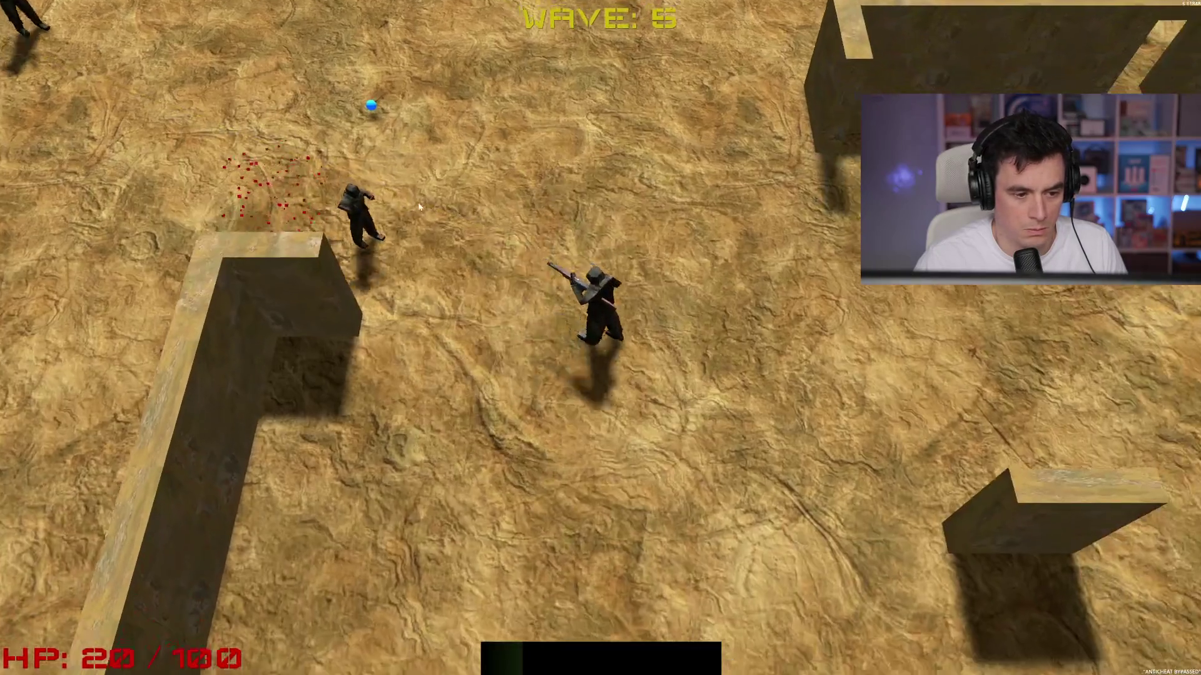
left_click(482, 131)
left_click(543, 130)
left_click(551, 162)
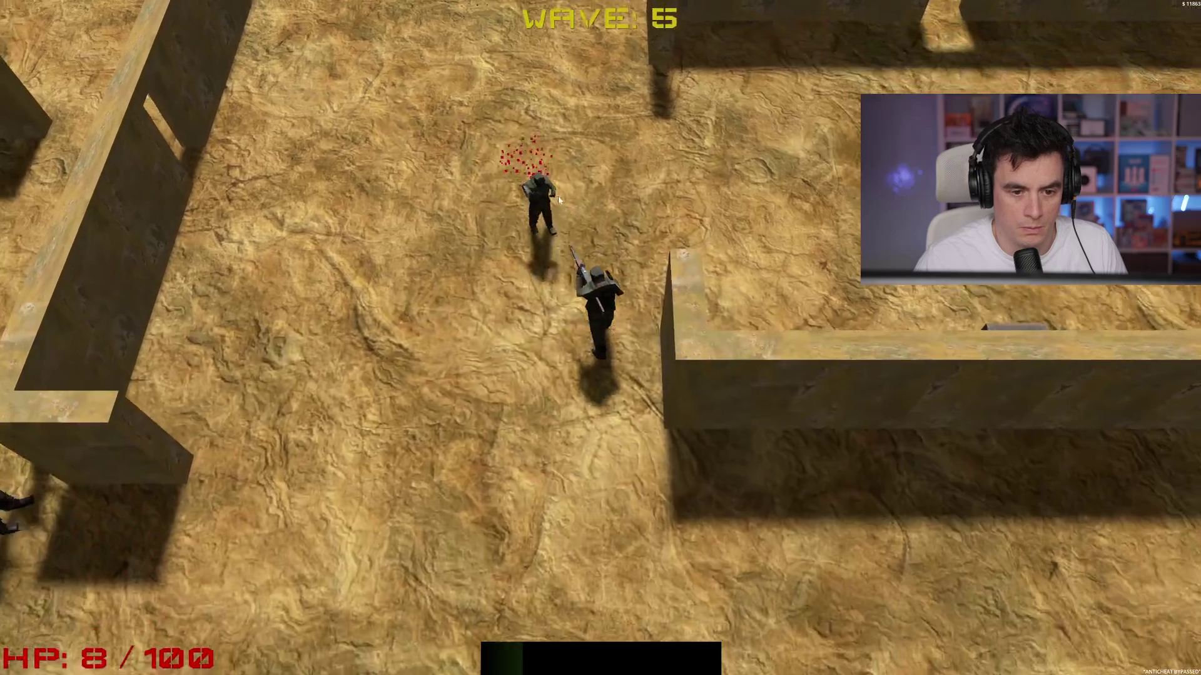
key("w")
left_click(269, 122)
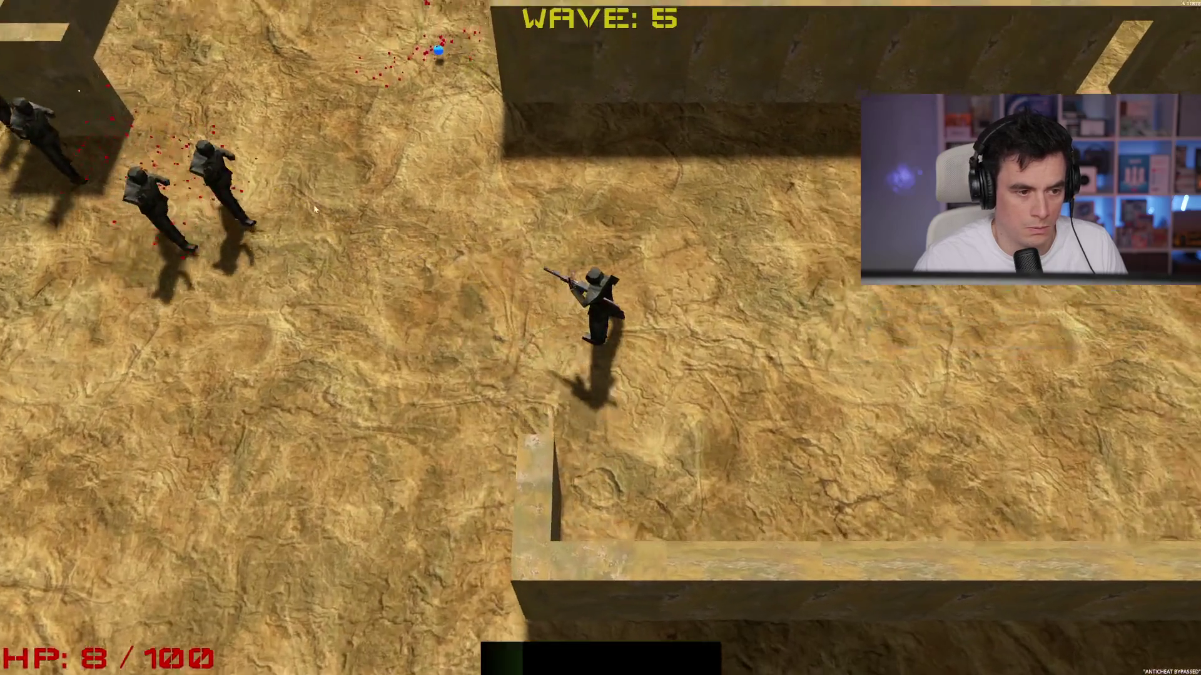
left_click(298, 256)
key("s")
left_click(94, 213)
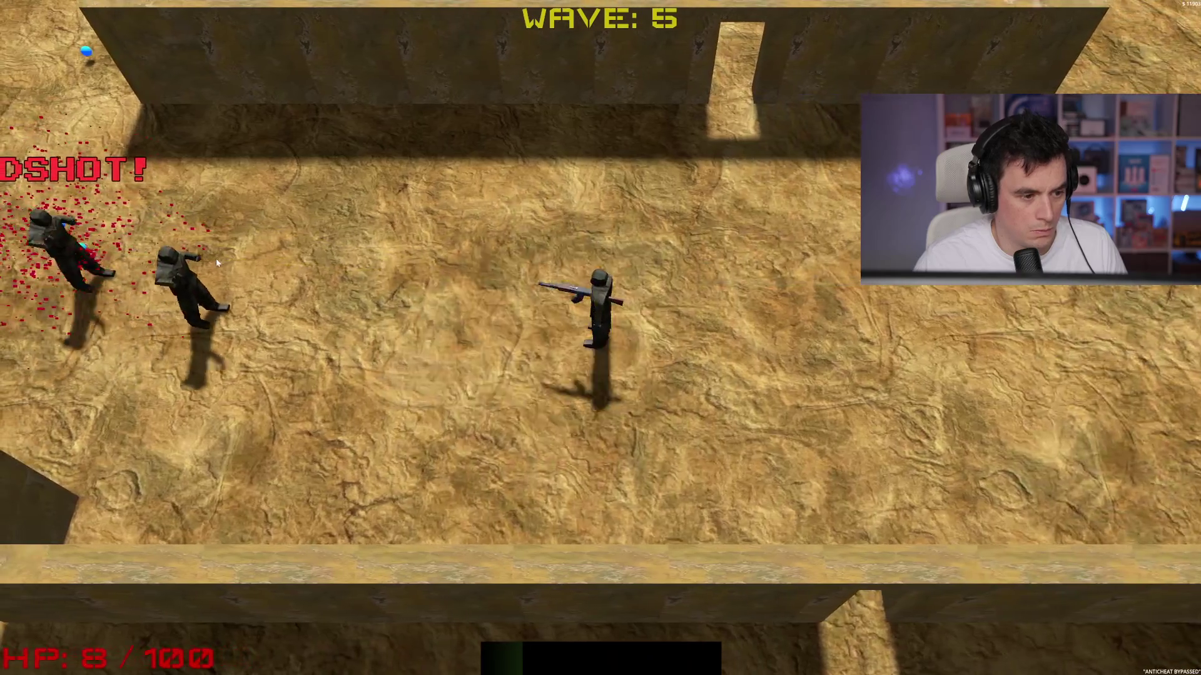
left_click(217, 259)
left_click(182, 245)
Step: Push up through the maze, shooting enemies at the top and right until Game Over
key("a")
key("w")
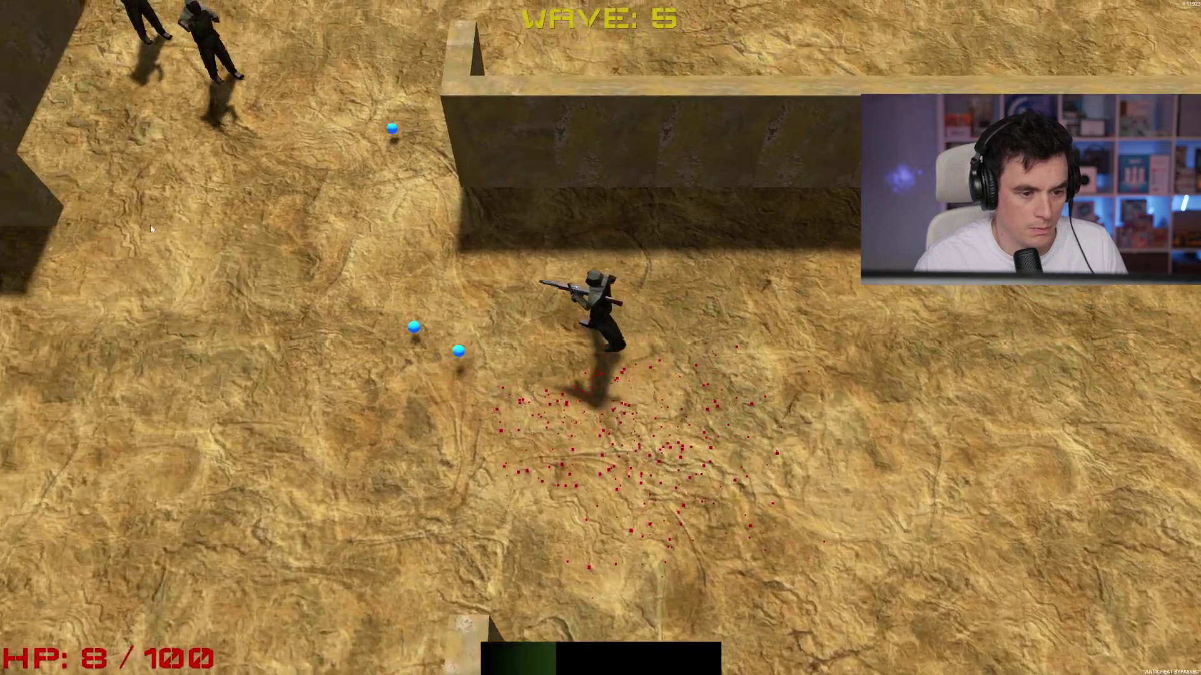
key("w")
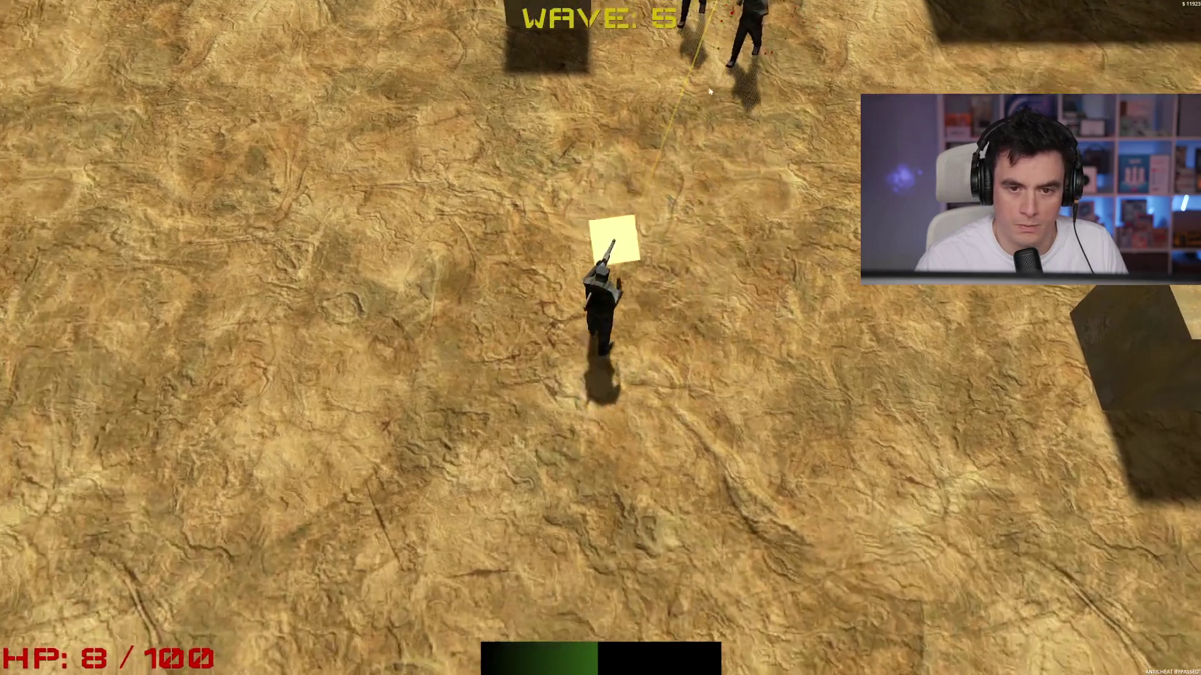
left_click(741, 73)
key("w")
left_click(730, 84)
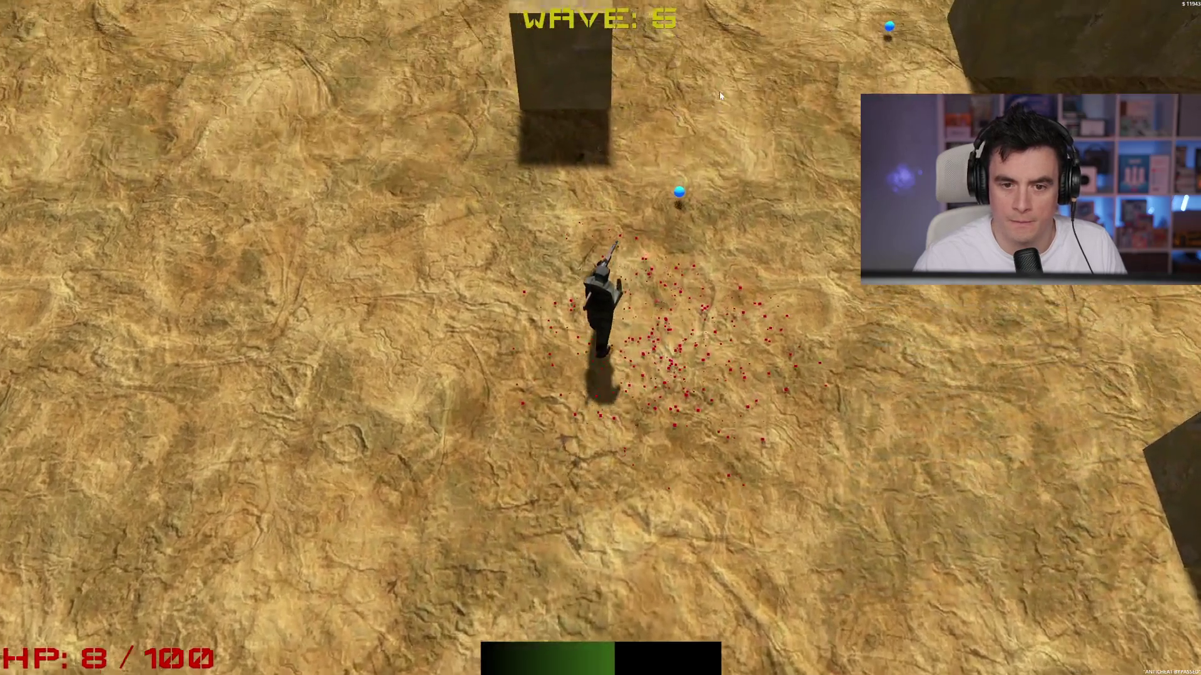
key("d")
left_click(732, 156)
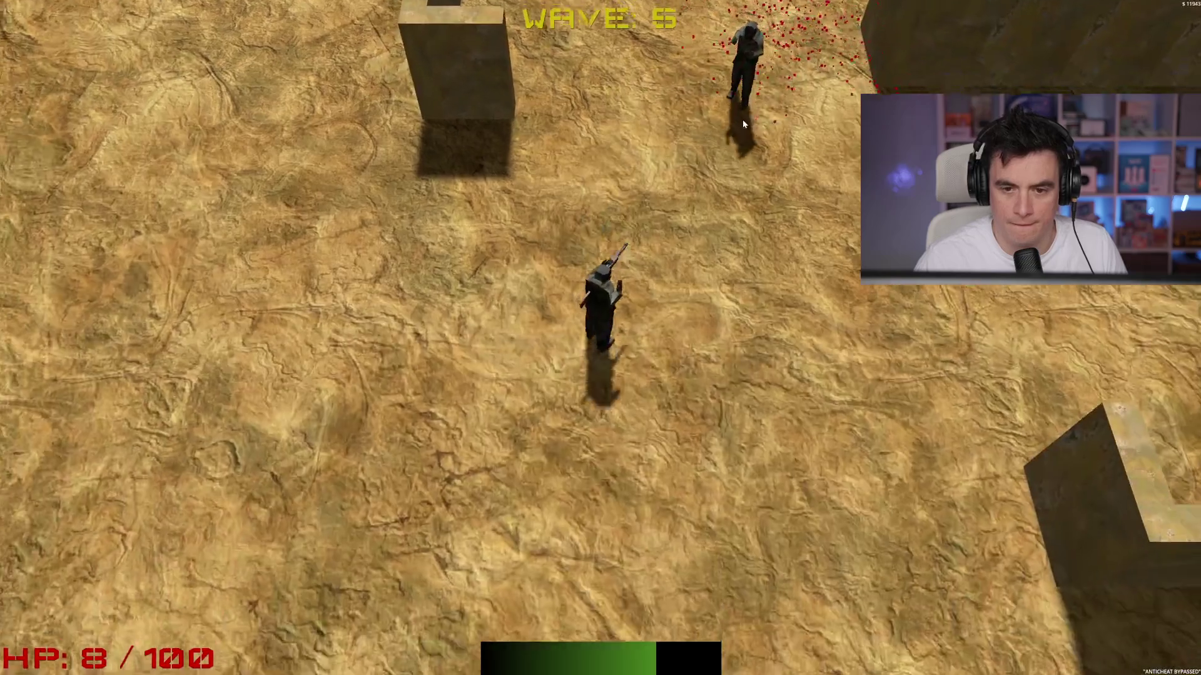
key("w")
left_click(726, 62)
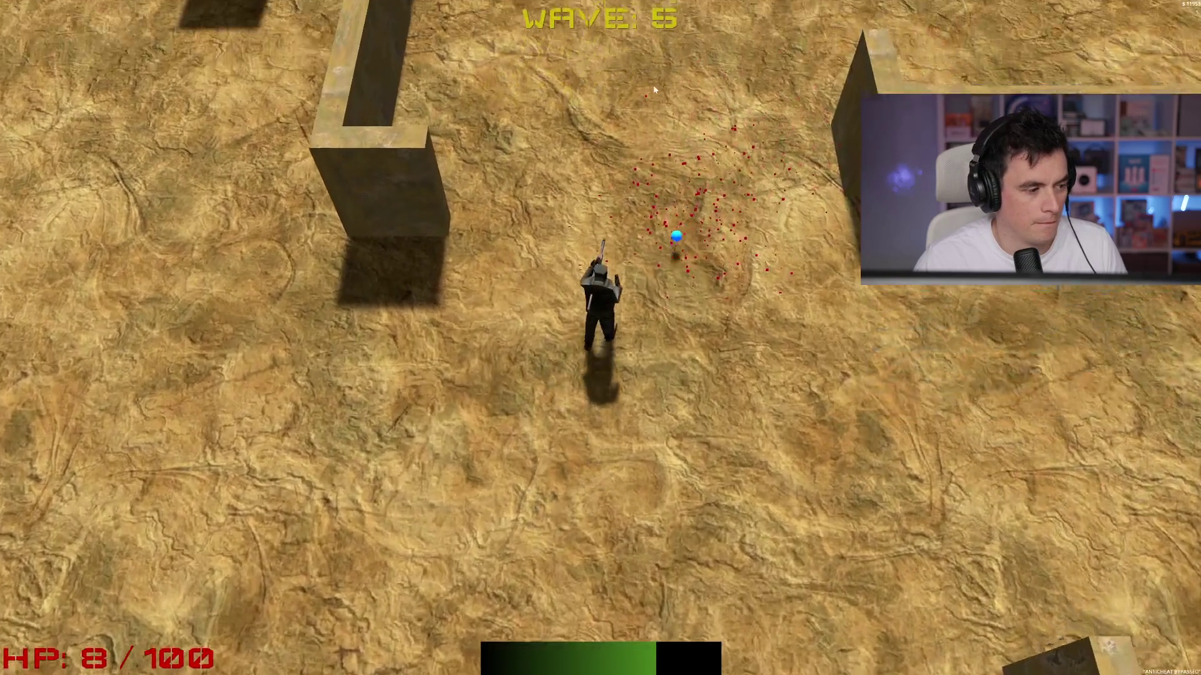
key("w")
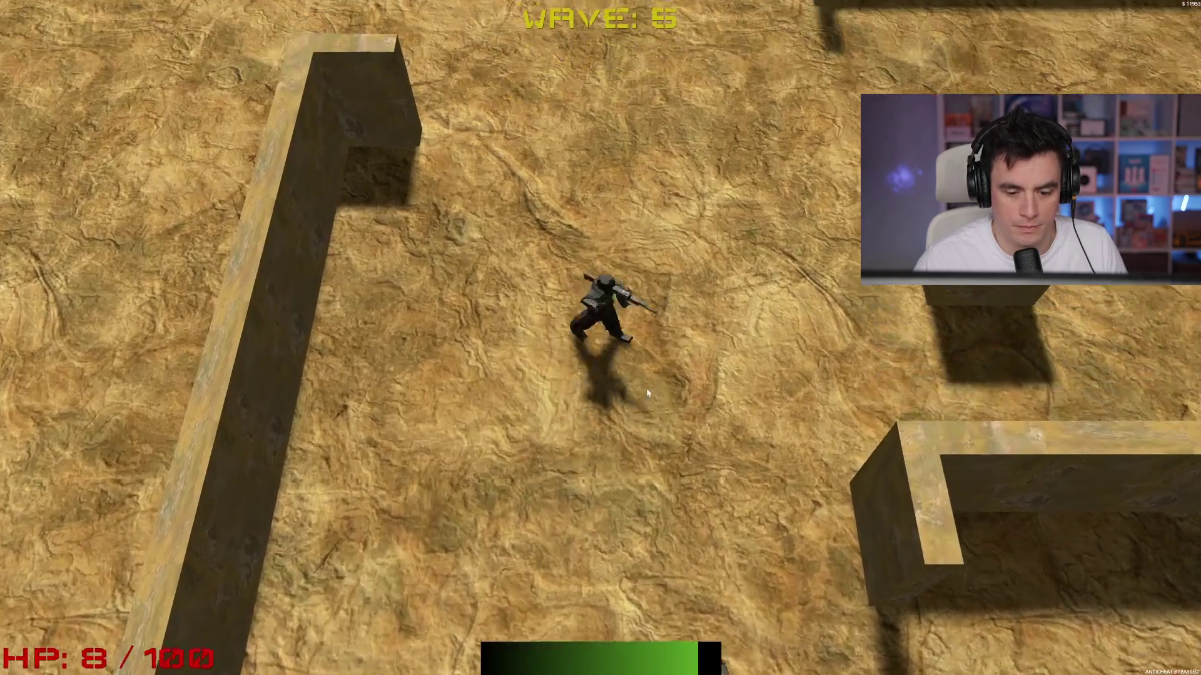
left_click(682, 528)
key("w")
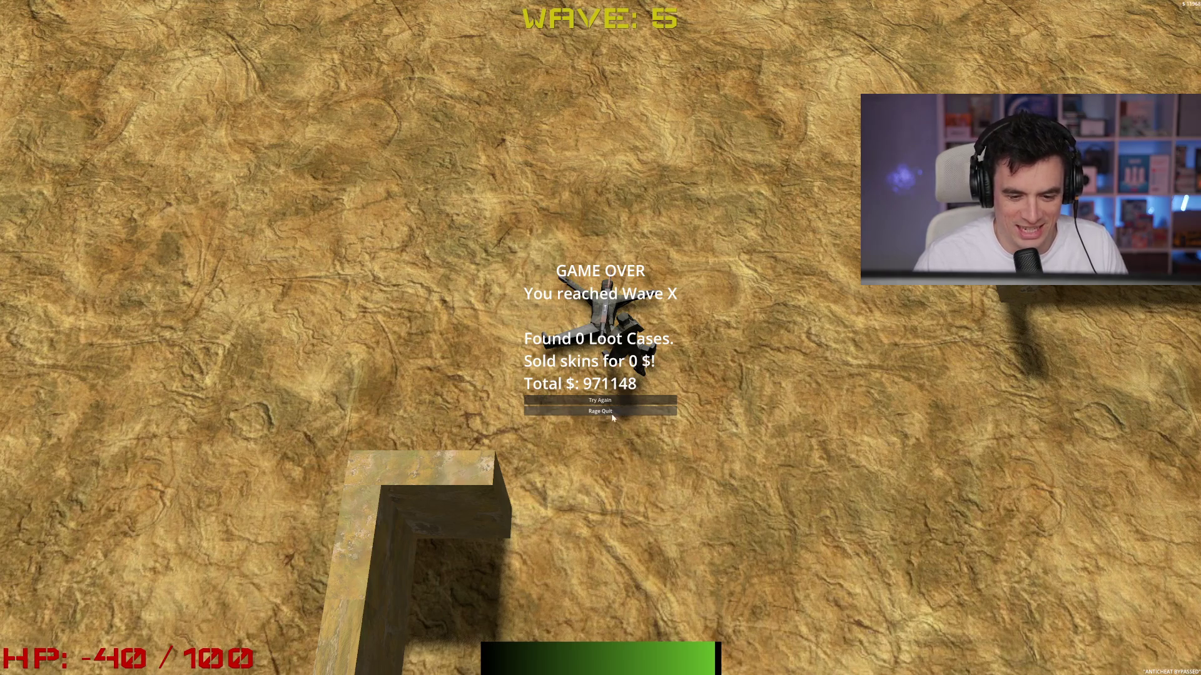
Step: Rage Quit to the SPINBOT main menu, then Quit to Desktop back to the editor
left_click(621, 413)
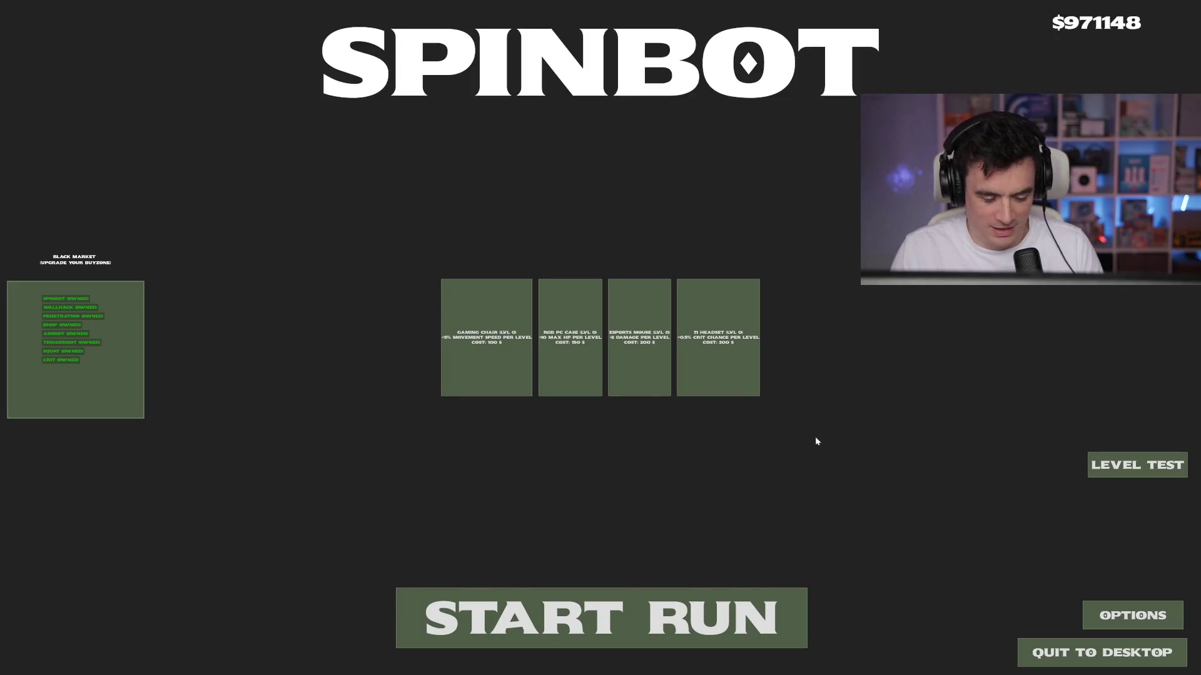
left_click(1042, 652)
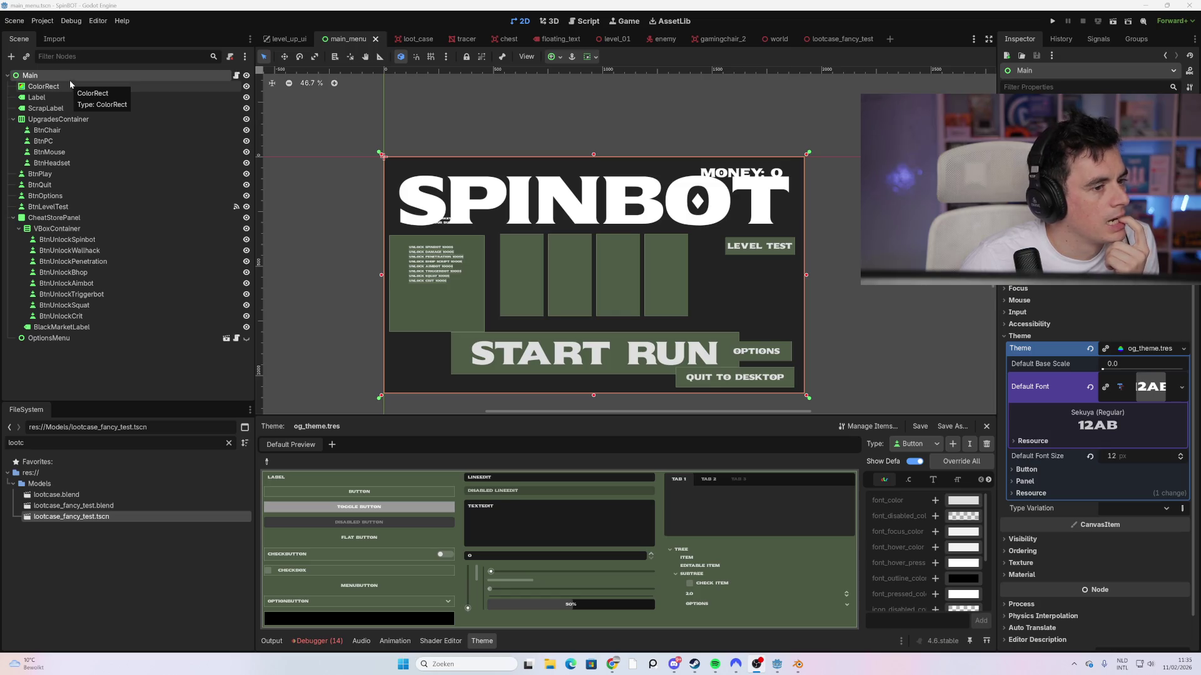
Step: Add a SubViewportContainer under Main with a SubViewport inside it
right_click(50, 74)
left_click(81, 82)
type("subvi")
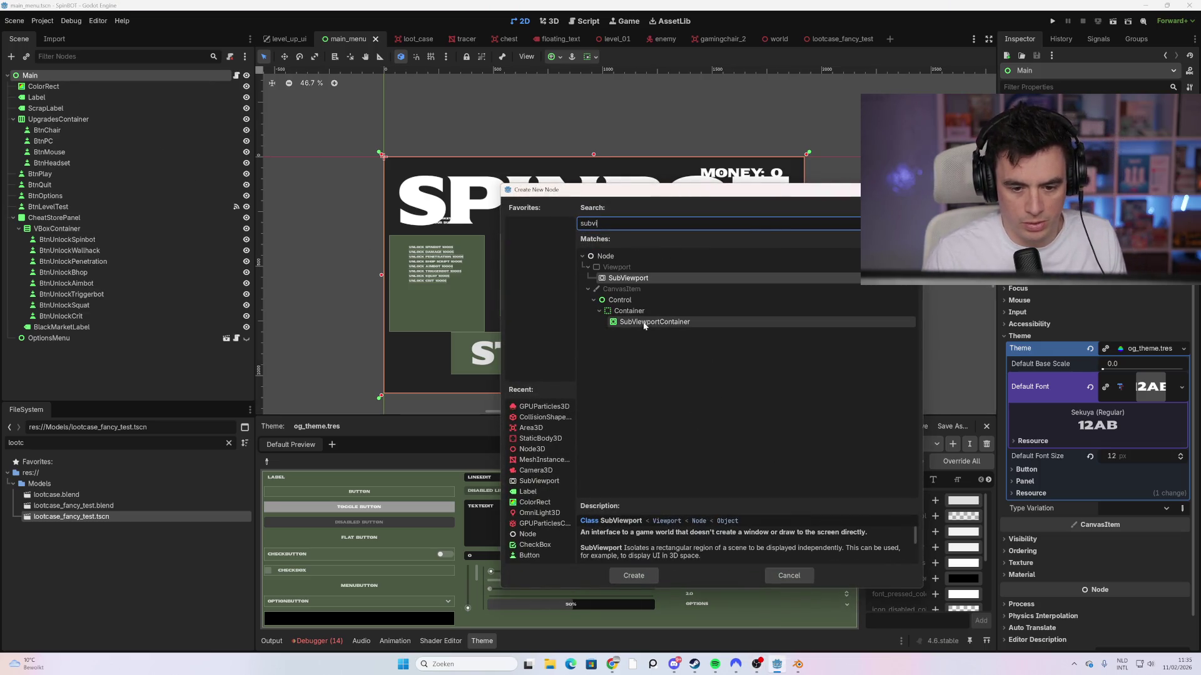
double_click(644, 321)
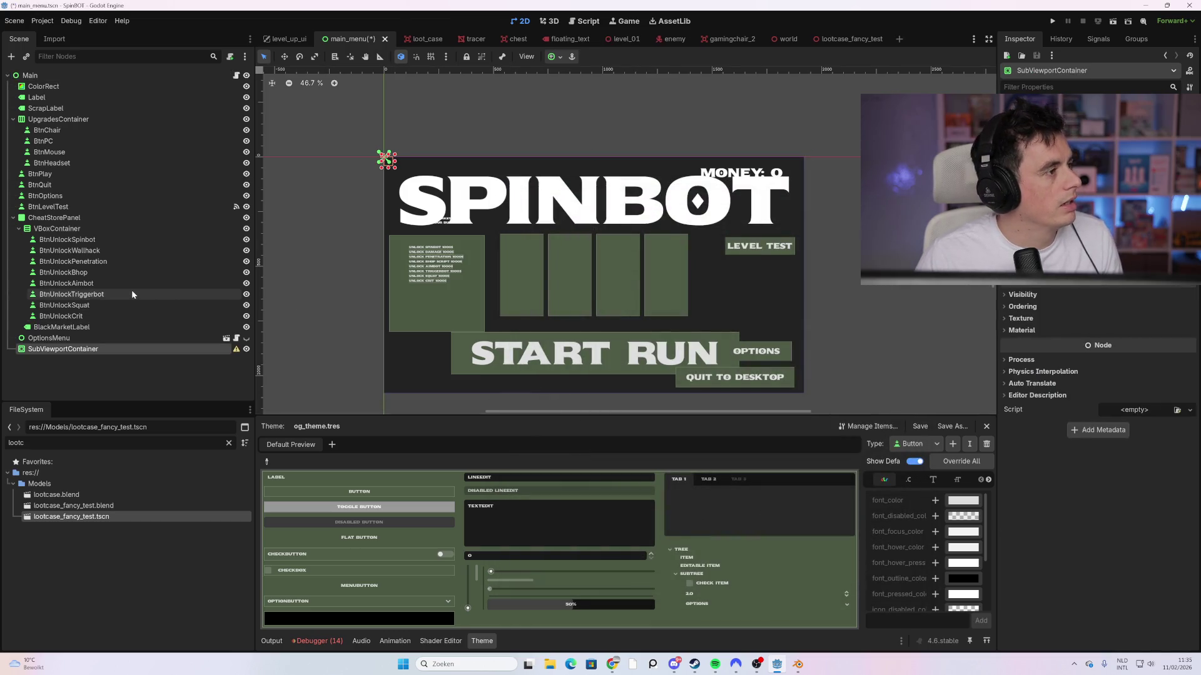
right_click(80, 352)
left_click(118, 362)
type("subvi")
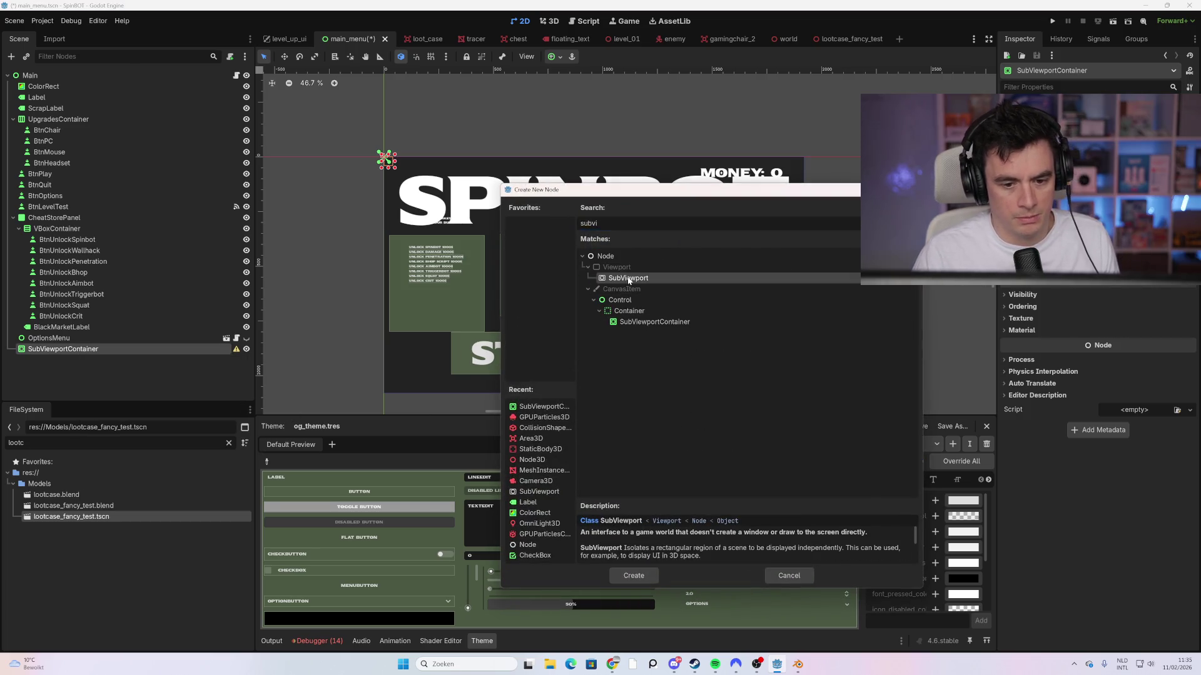
double_click(629, 279)
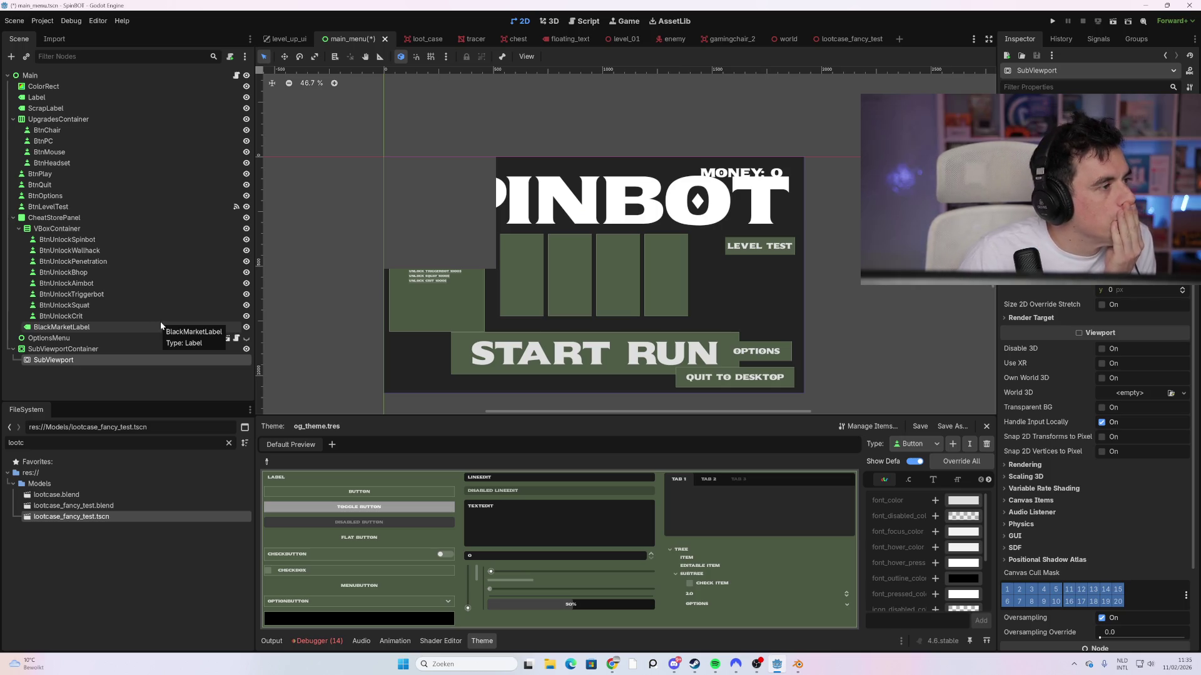
Step: Add a Node3D under SubViewport and a Camera3D under that Node3D
right_click(77, 361)
left_click(98, 373)
type("node")
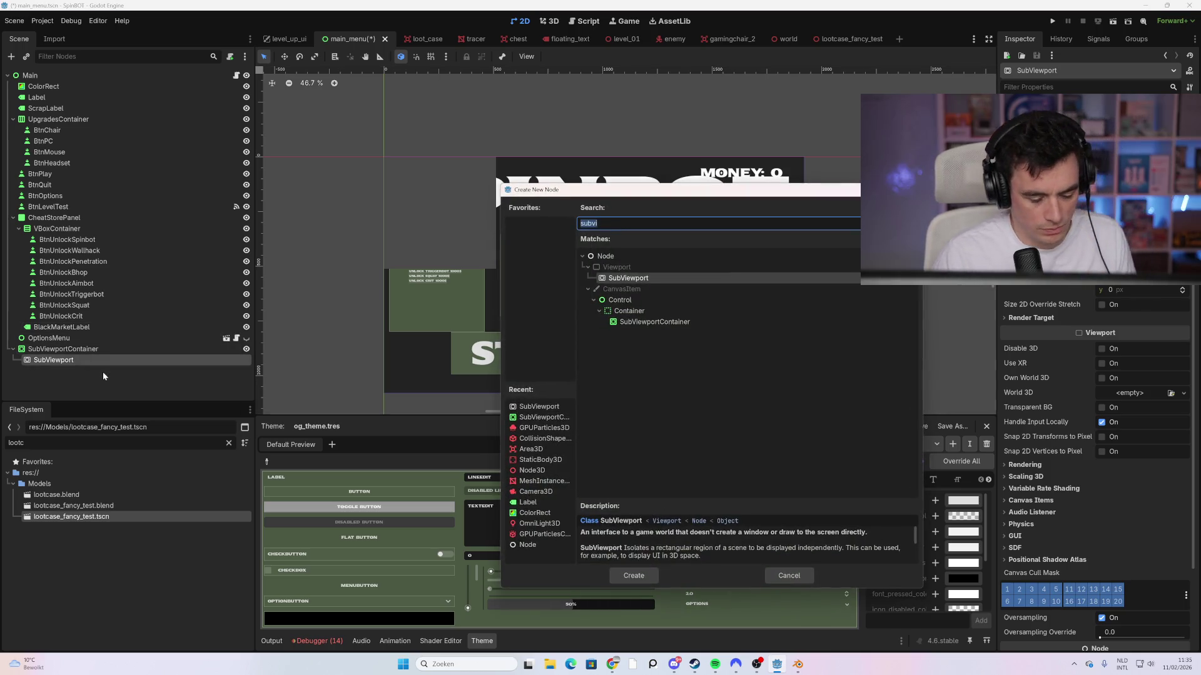
double_click(643, 365)
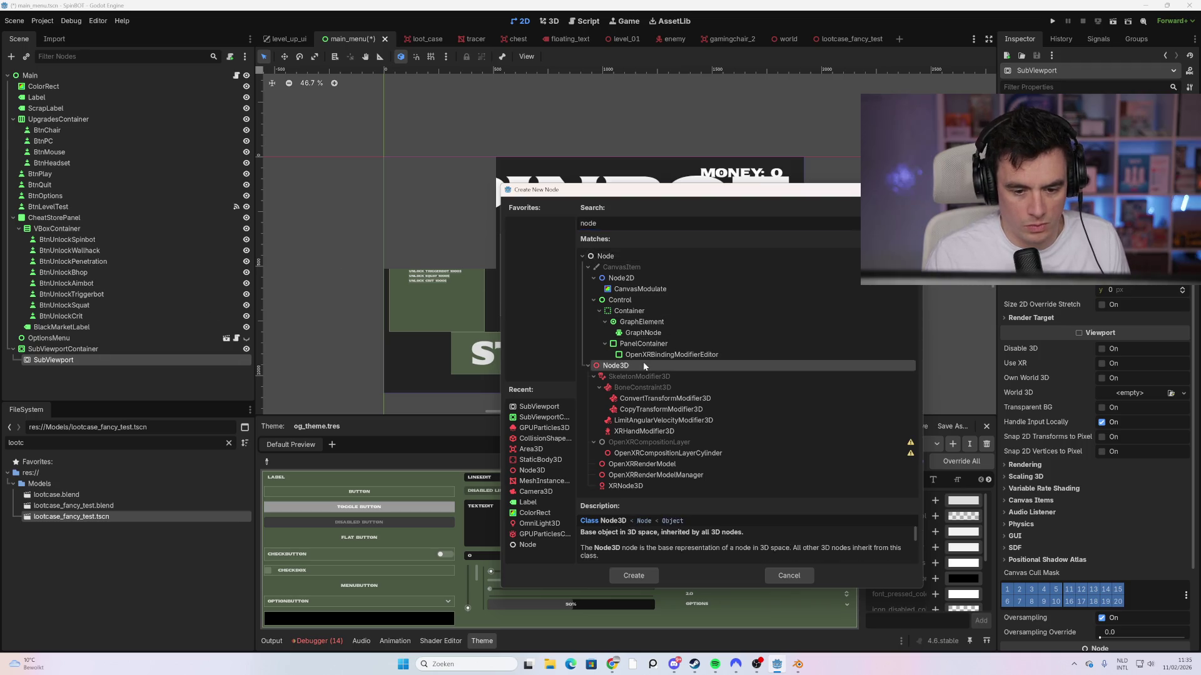
right_click(62, 371)
left_click(105, 375)
type("camera")
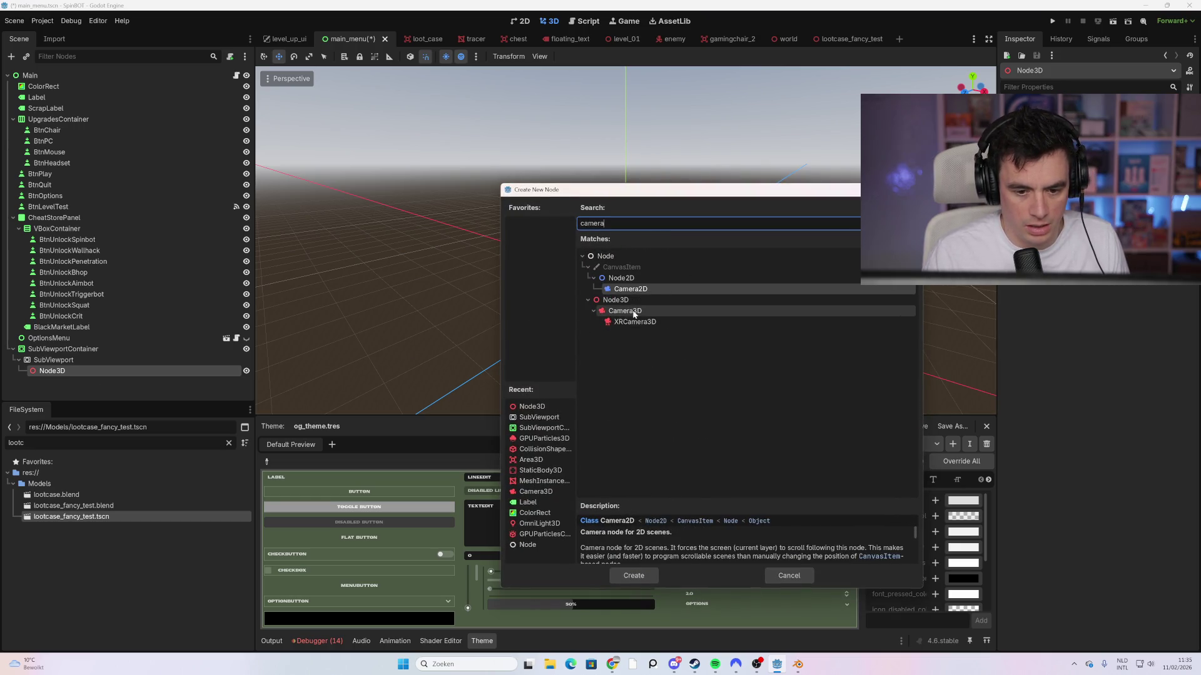
double_click(634, 311)
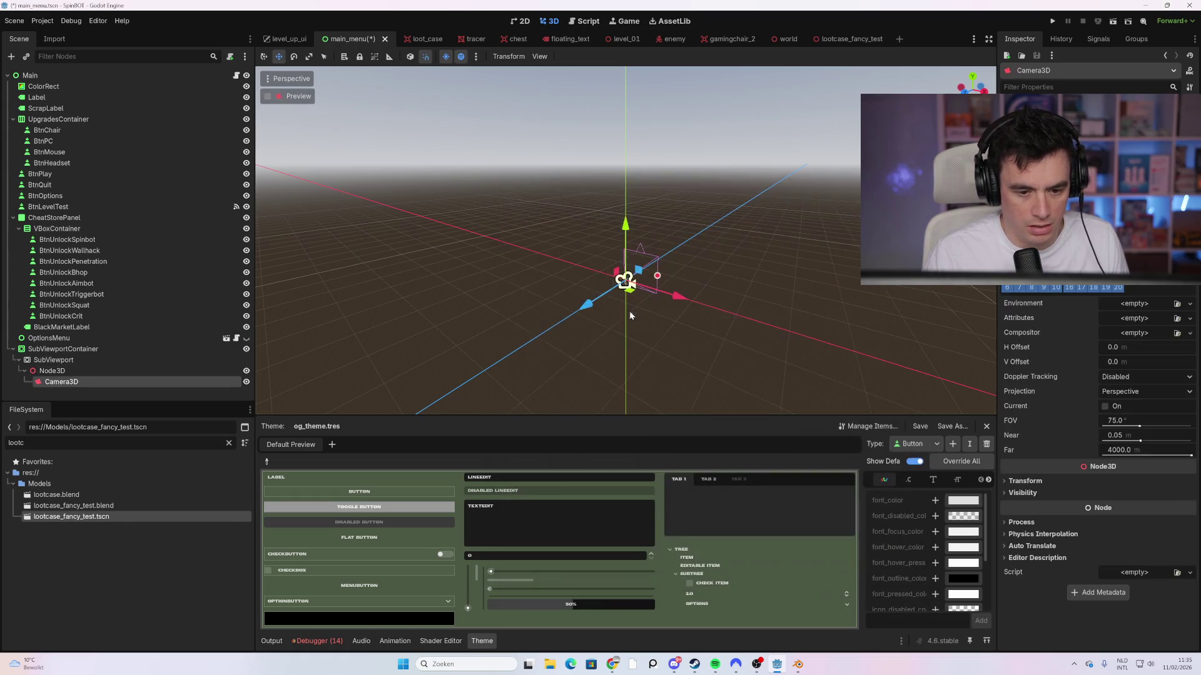
Step: Create an OmniLight3D and reparent it from Camera3D to Node3D
right_click(78, 383)
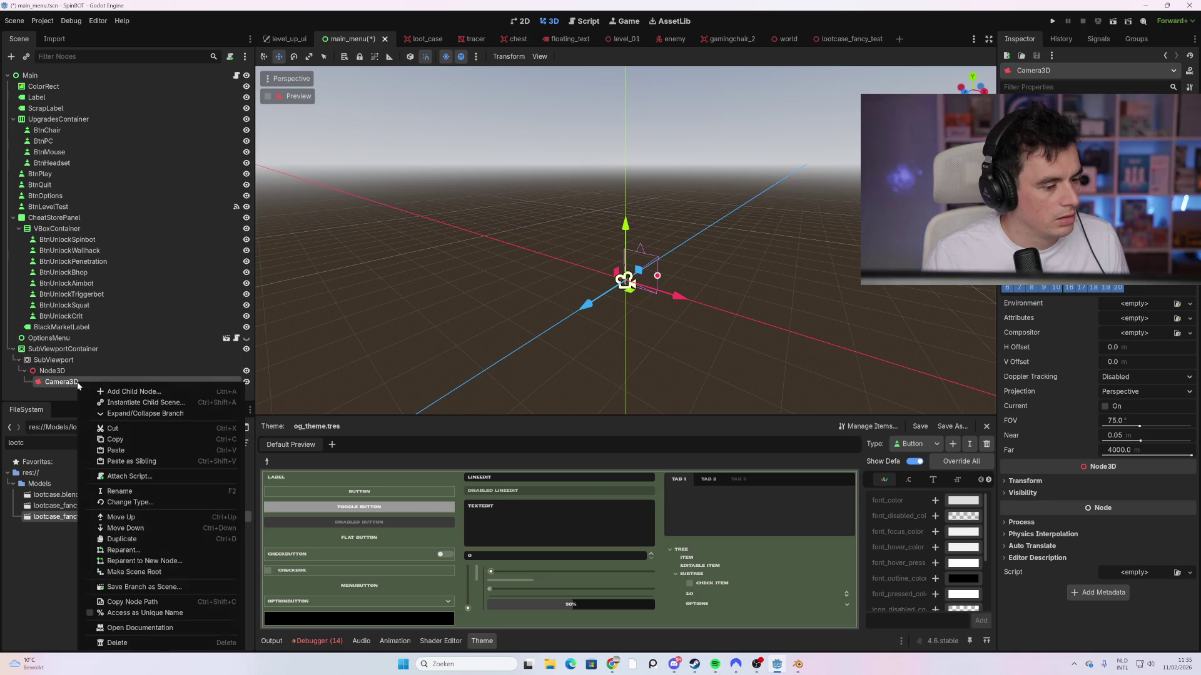
left_click(141, 395)
type("omni")
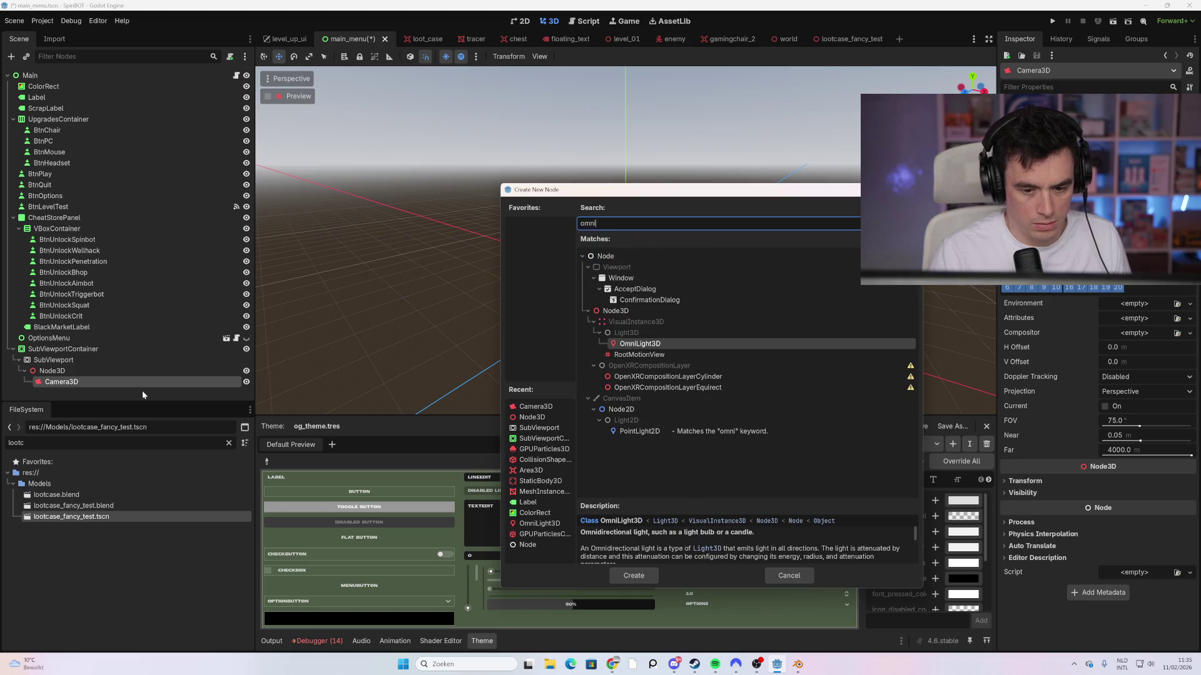
key("Return")
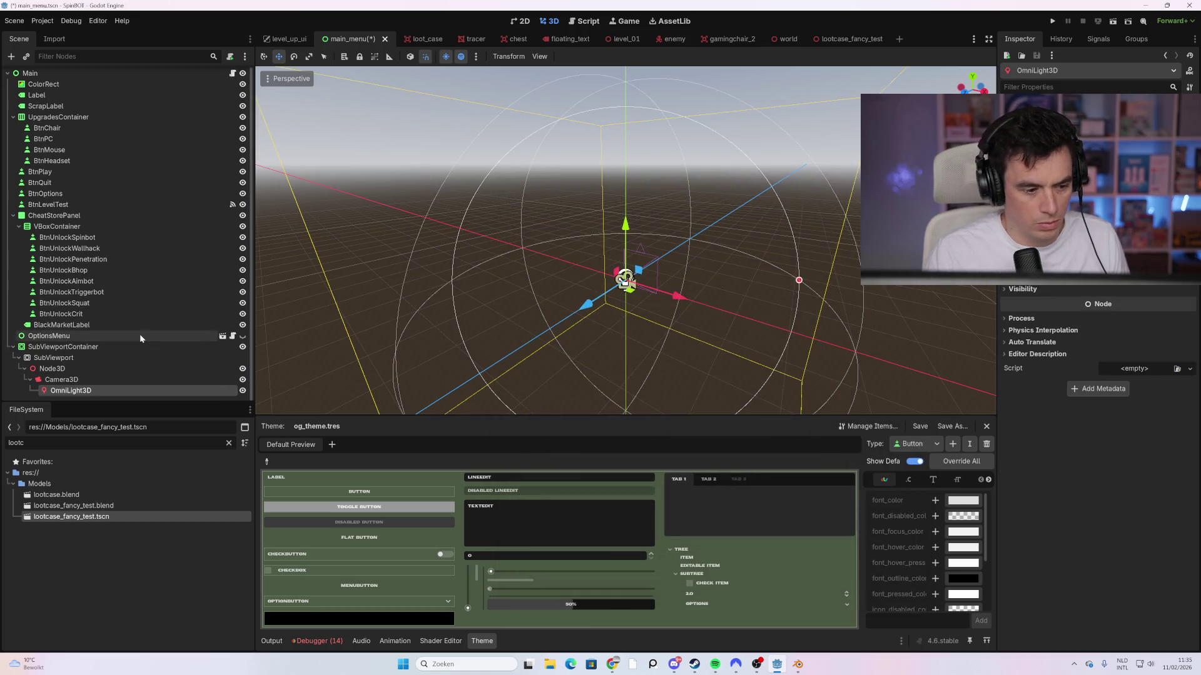
right_click(68, 380)
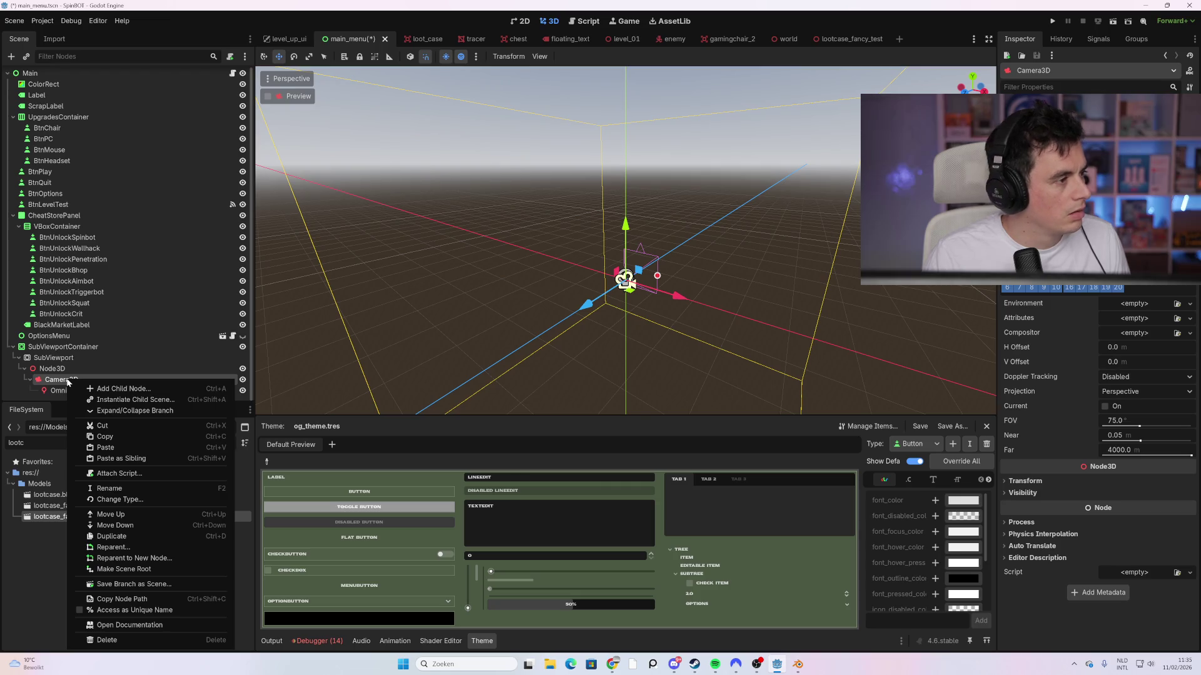
left_click_drag(62, 394, 62, 369)
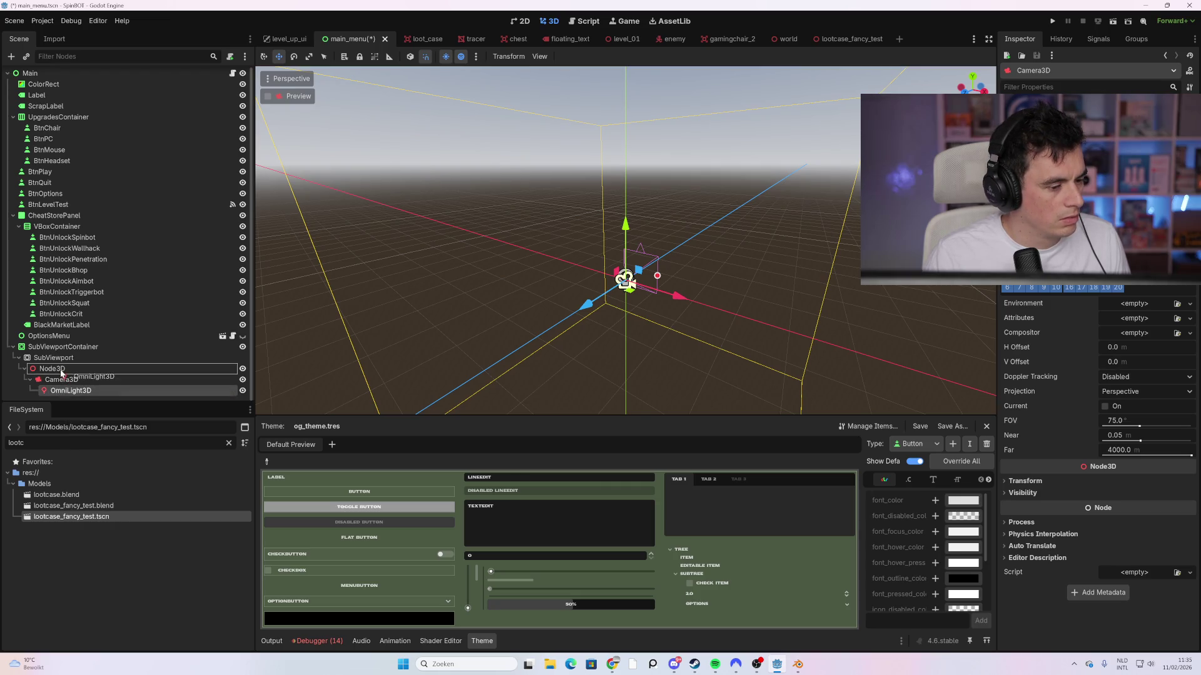
Step: Add WorldEnvironment and MeshInstance3D nodes as children of Node3D
right_click(73, 369)
left_click(194, 374)
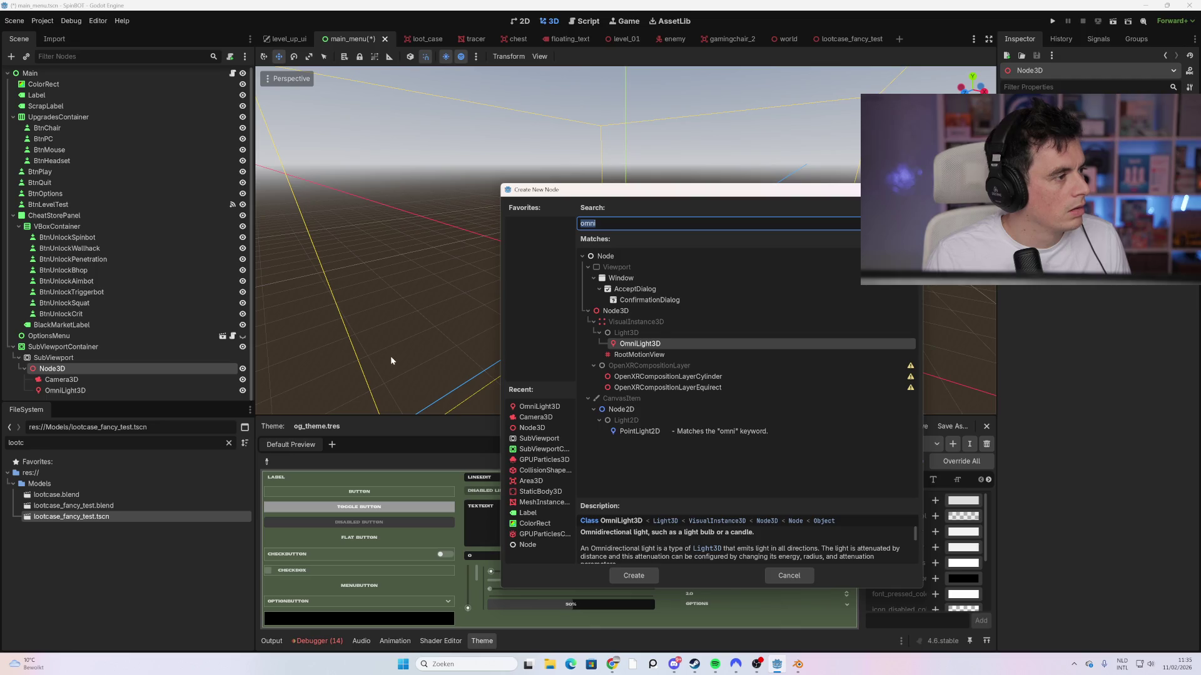
type("world")
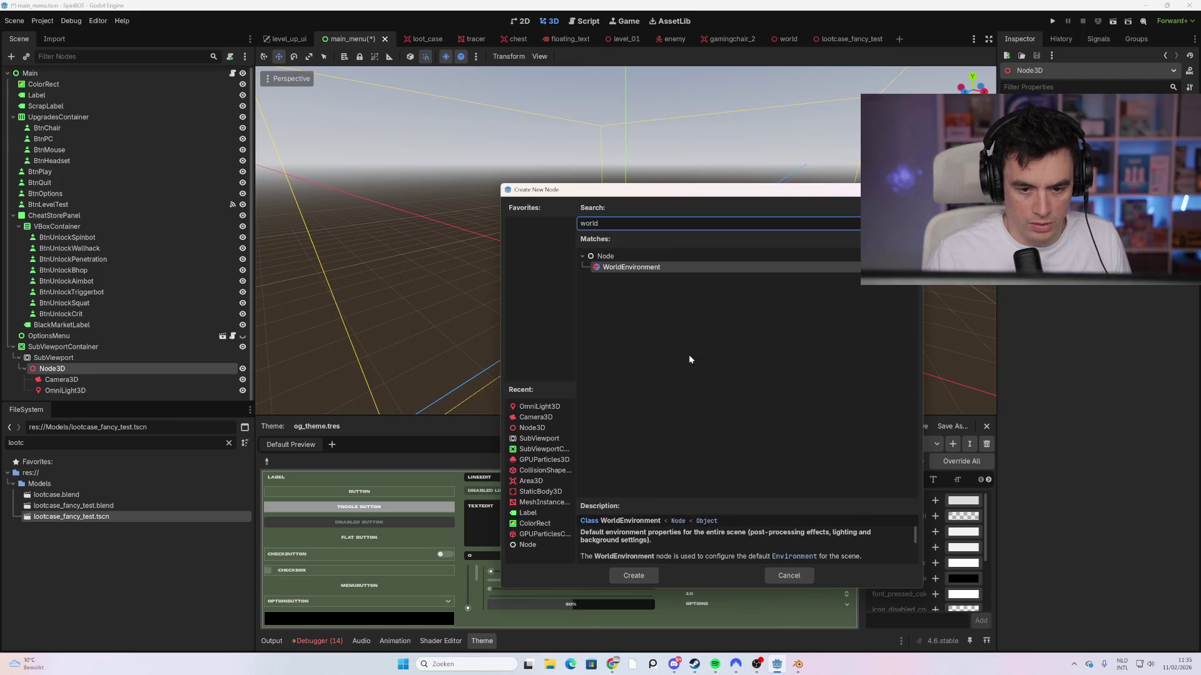
double_click(670, 266)
scroll(500, 288, "down", 15)
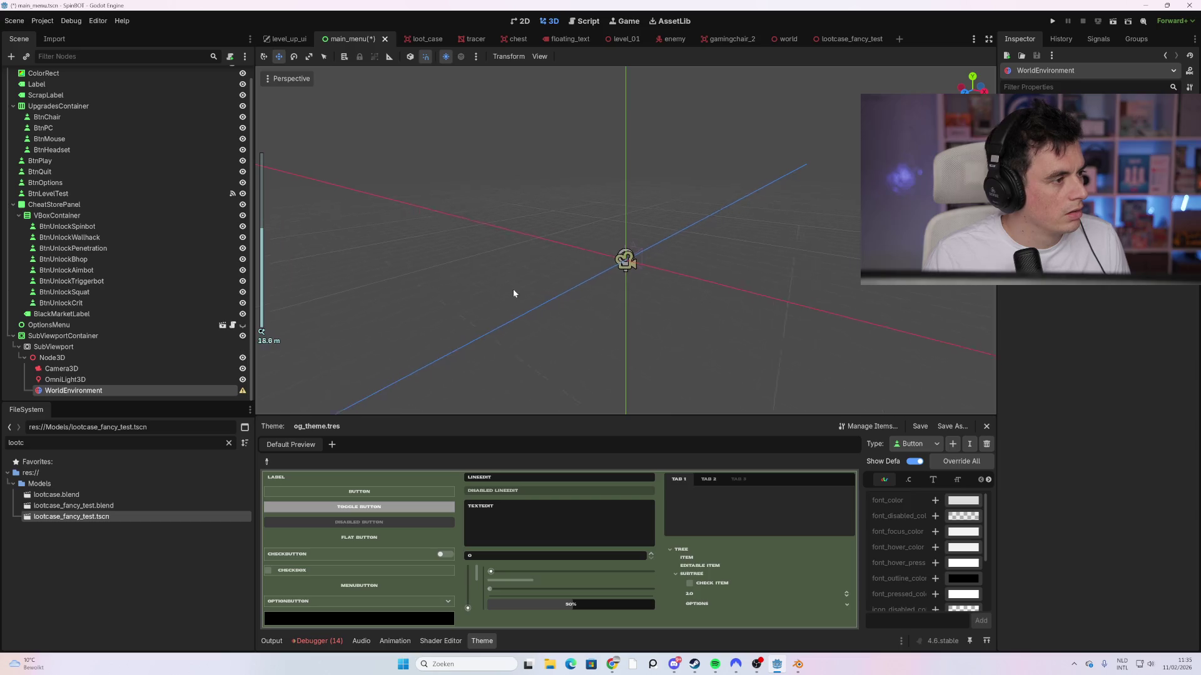
scroll(387, 285, "down", 15)
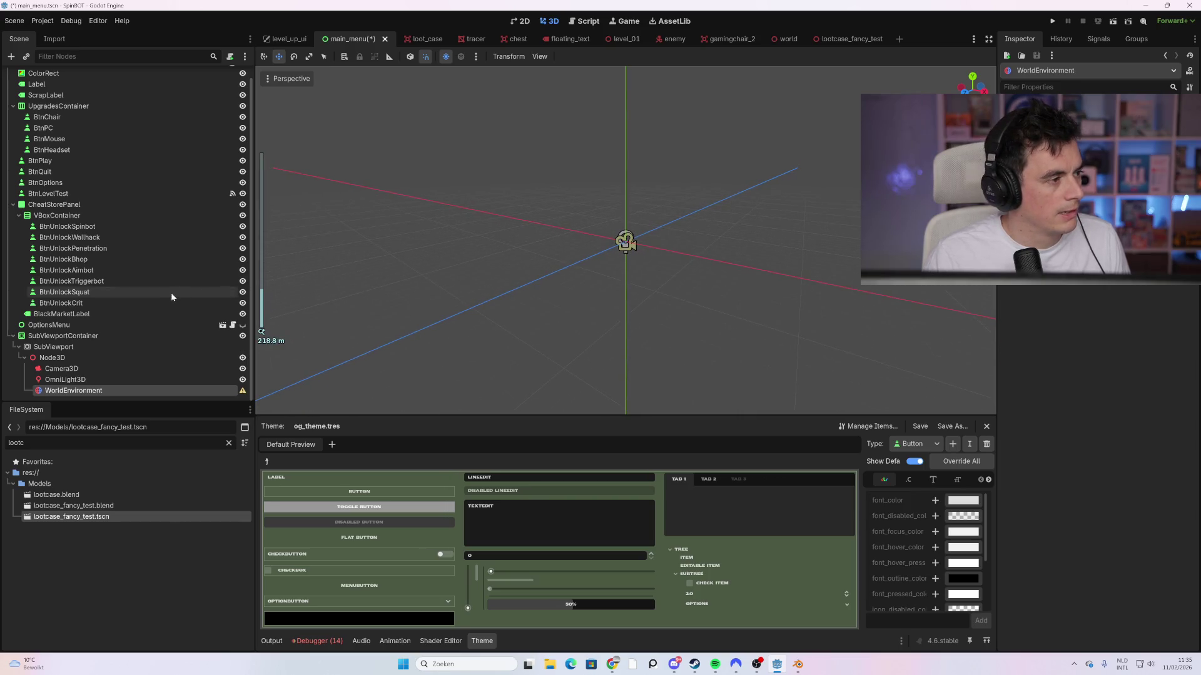
right_click(110, 363)
left_click(112, 365)
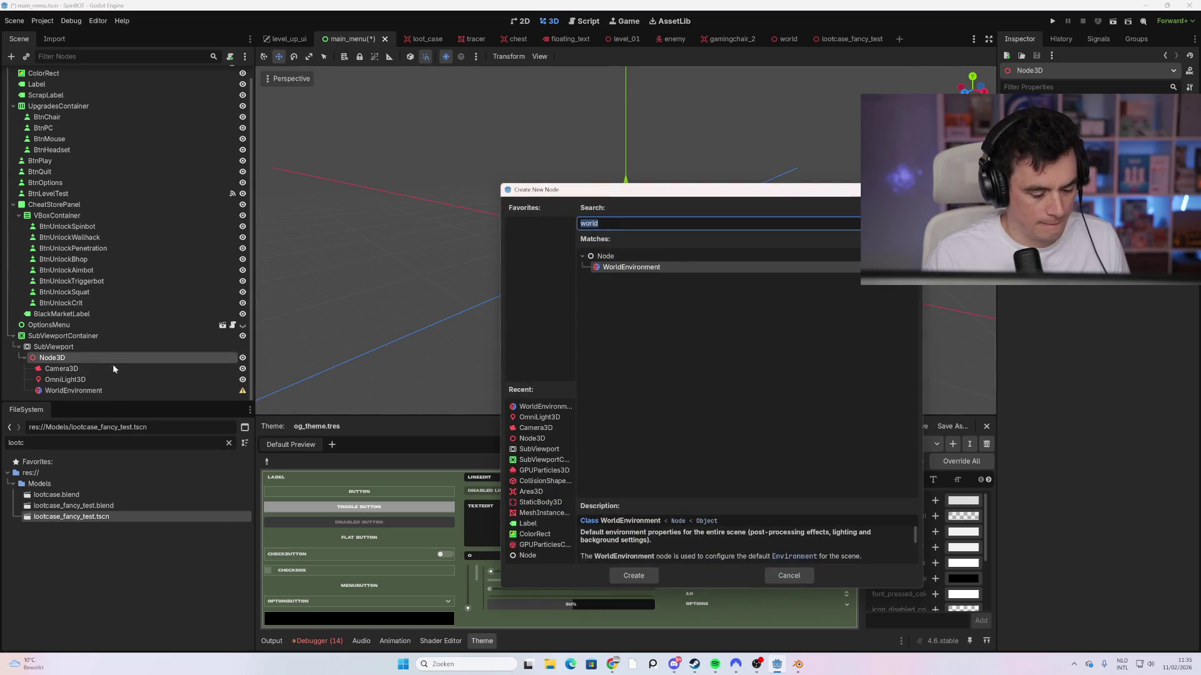
type("meshi")
double_click(610, 310)
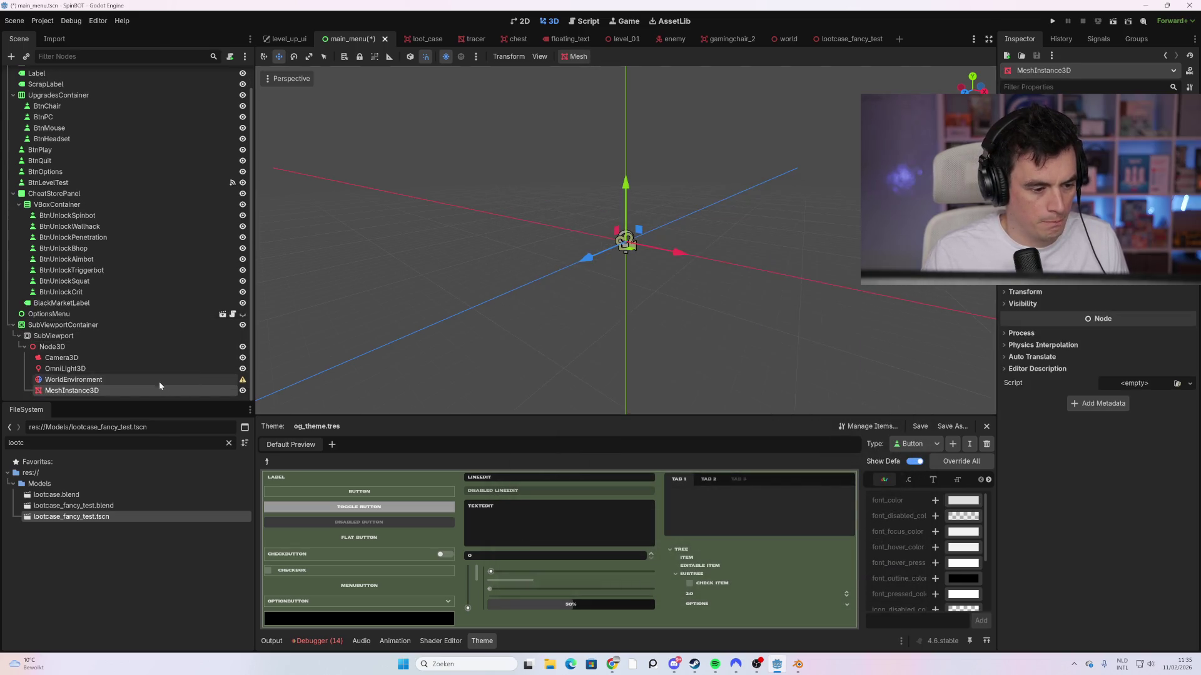
Step: Select WorldEnvironment and scroll through its Environment properties in the Inspector
left_click(113, 379)
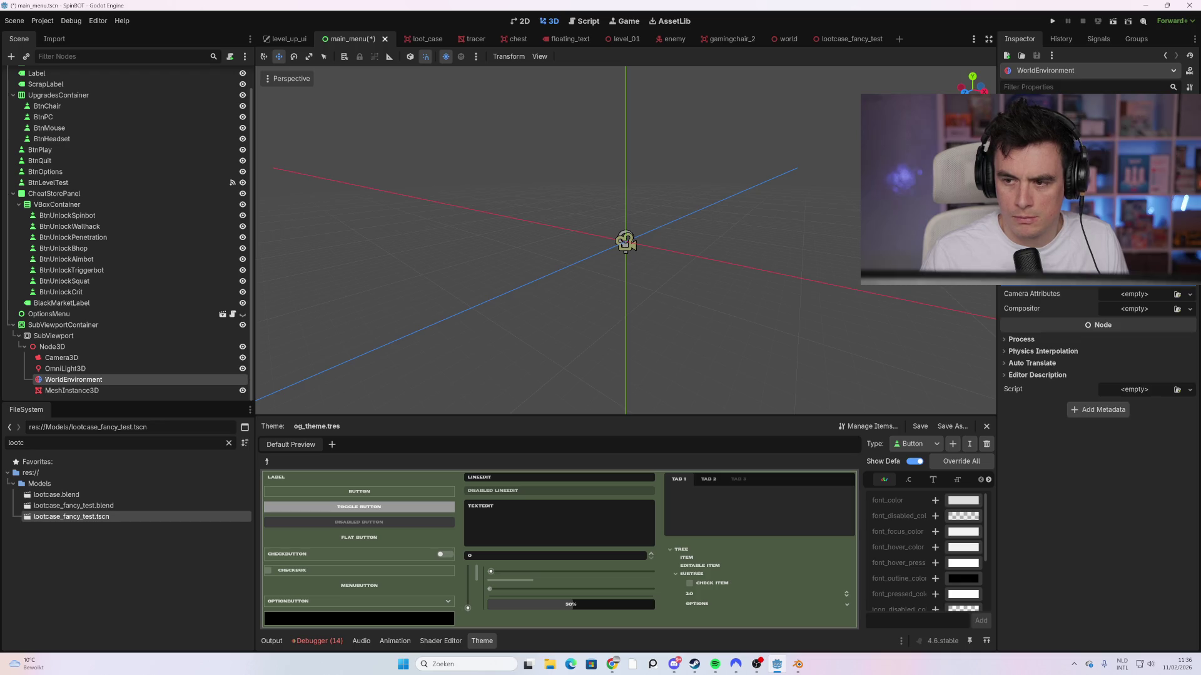
scroll(1098, 366, "up", 1)
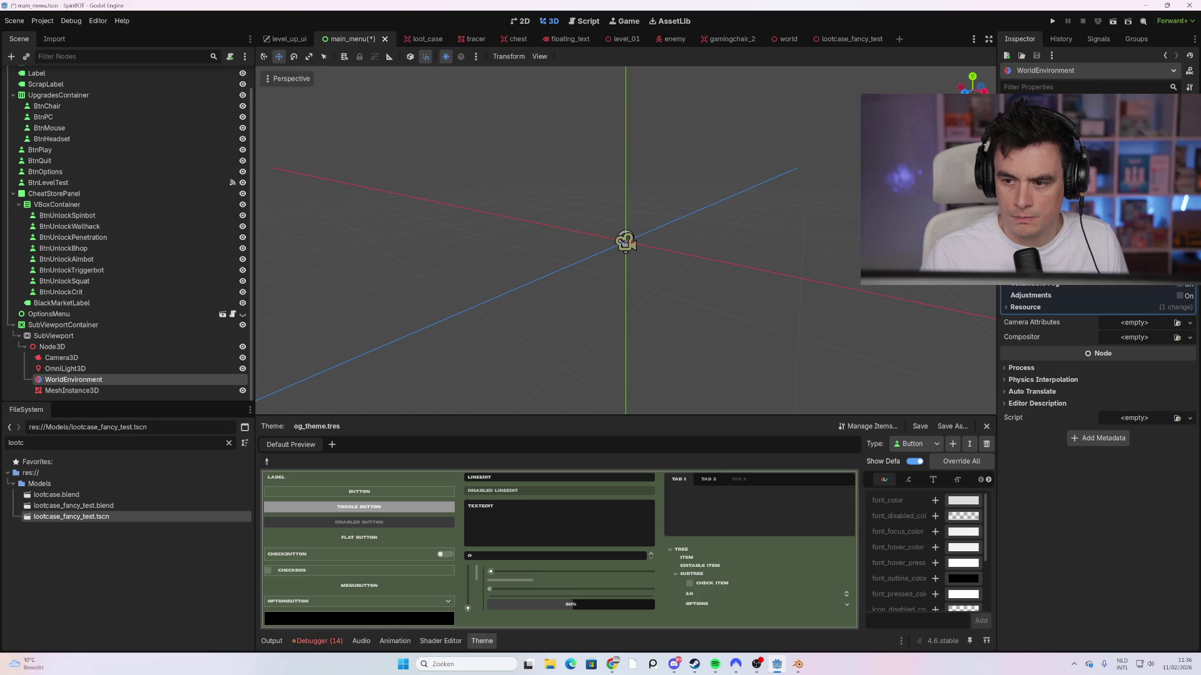
scroll(1098, 350, "up", 1)
scroll(1098, 350, "down", 1)
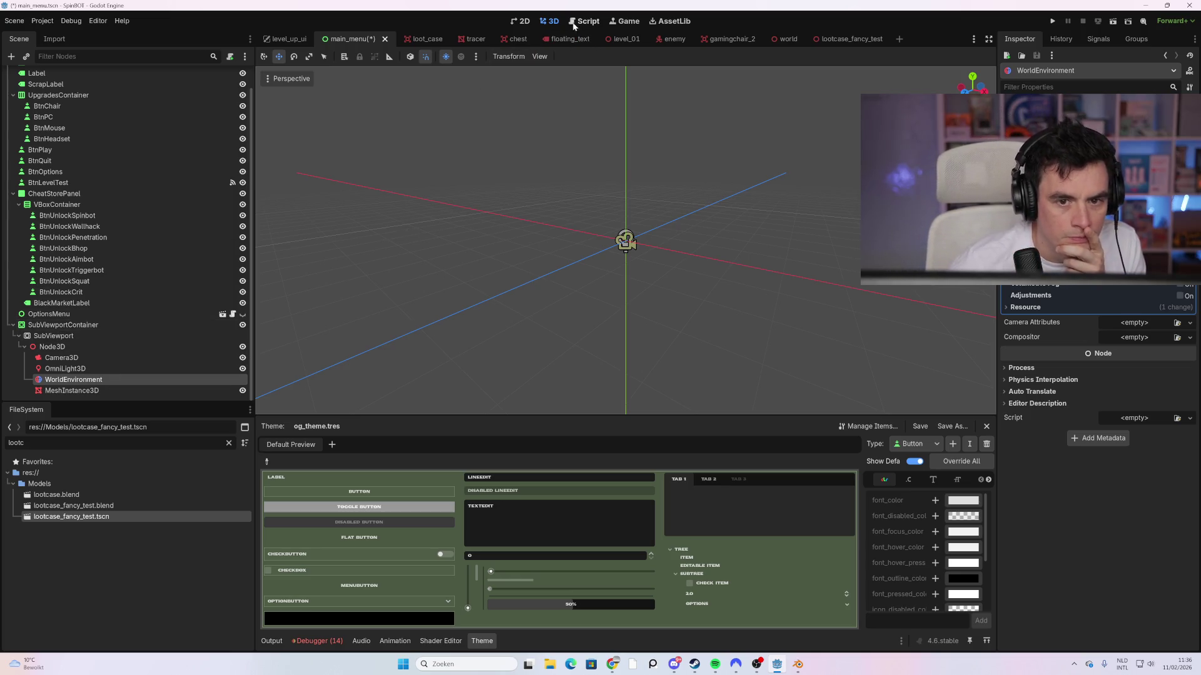
Step: Filter FileSystem for 'gamin' and drop gamingchair2.blend under MeshInstance3D
left_click(529, 22)
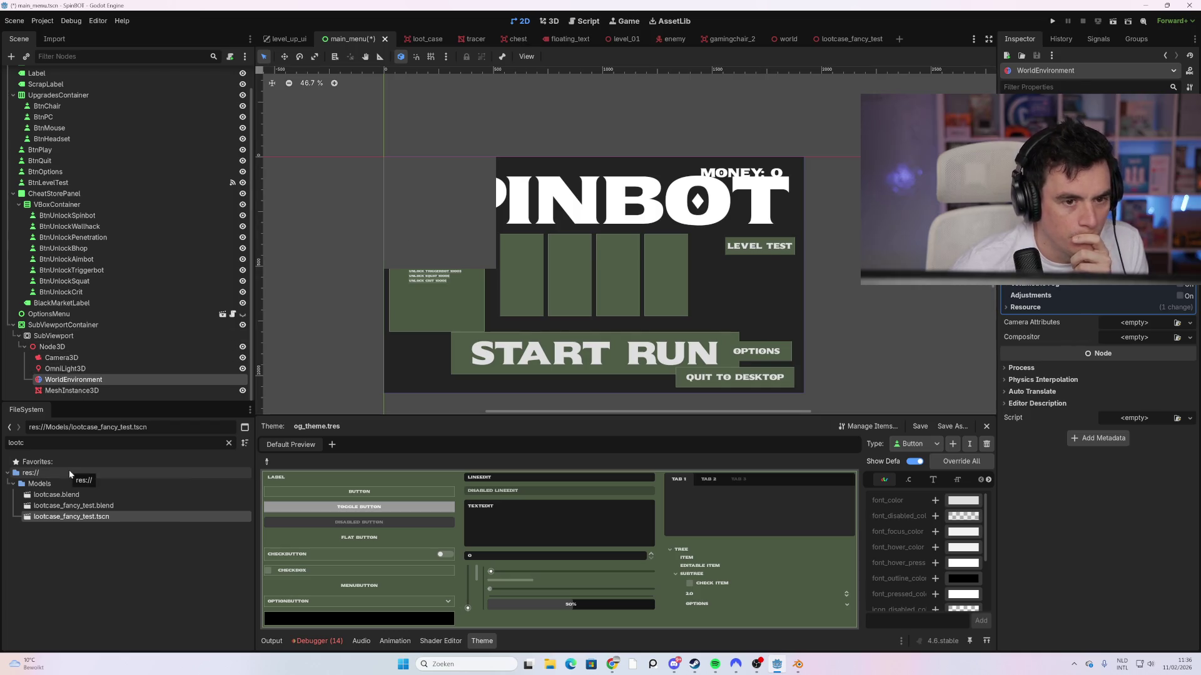
key("ctrl+f")
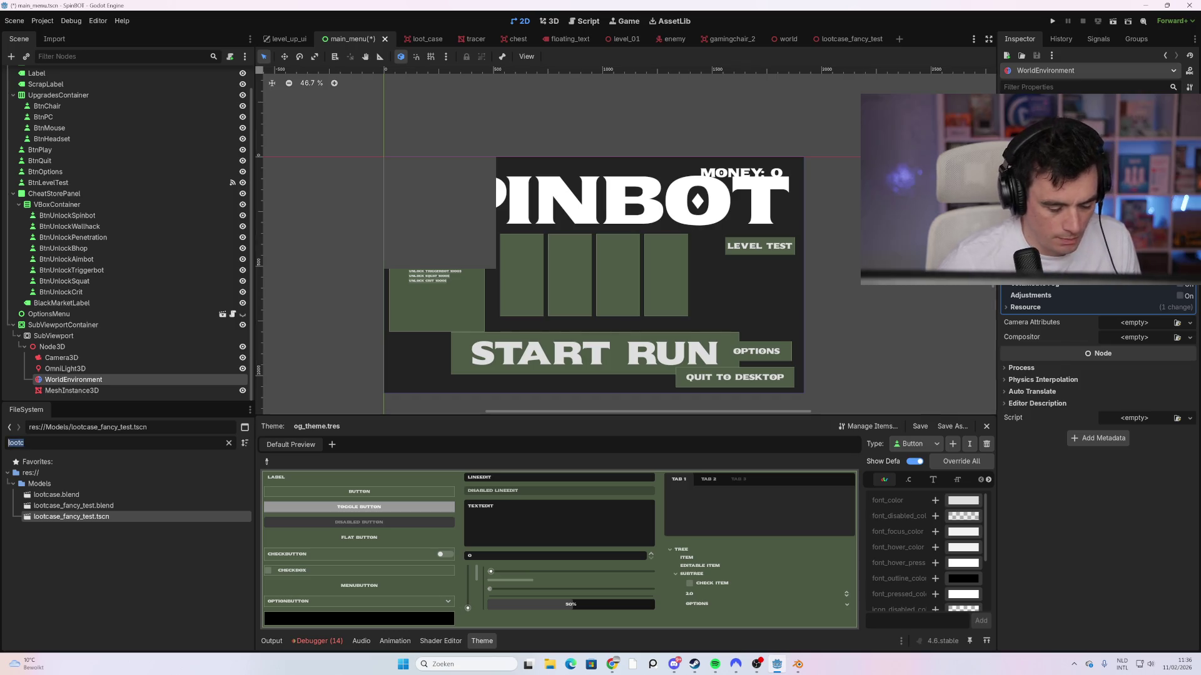
type("gamin")
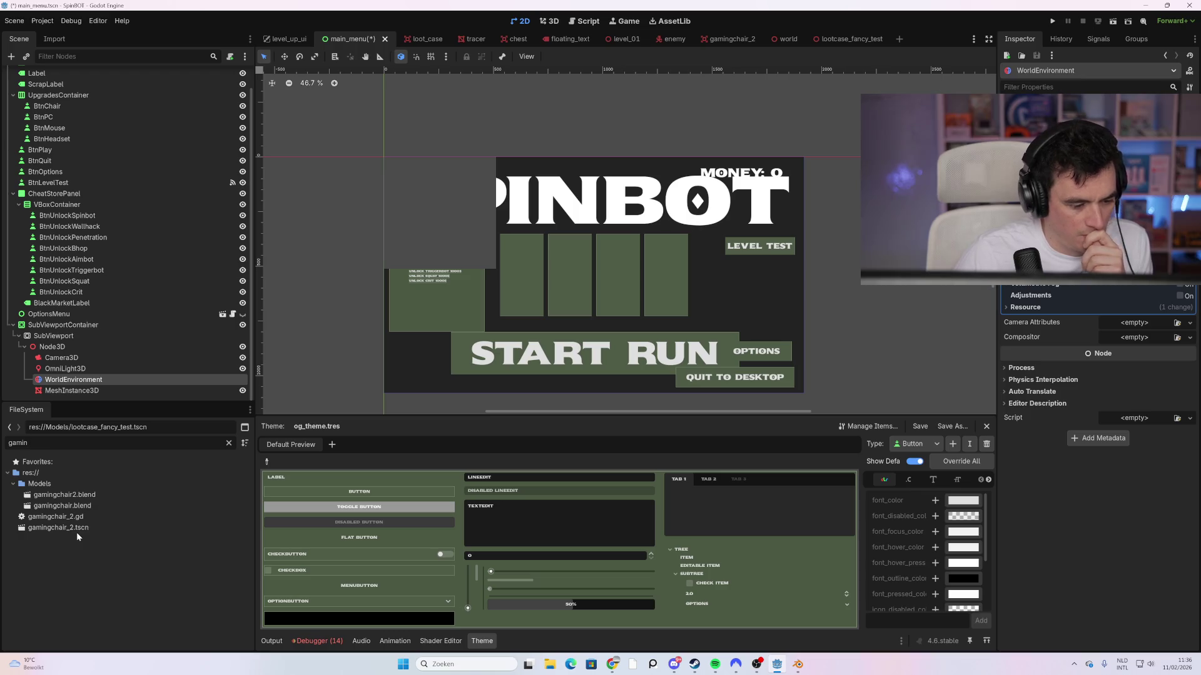
mouse_move(82, 494)
left_mouse_down()
mouse_move(139, 399)
mouse_move(86, 394)
left_mouse_up()
scroll(647, 254, "up", 5)
scroll(625, 250, "up", 5)
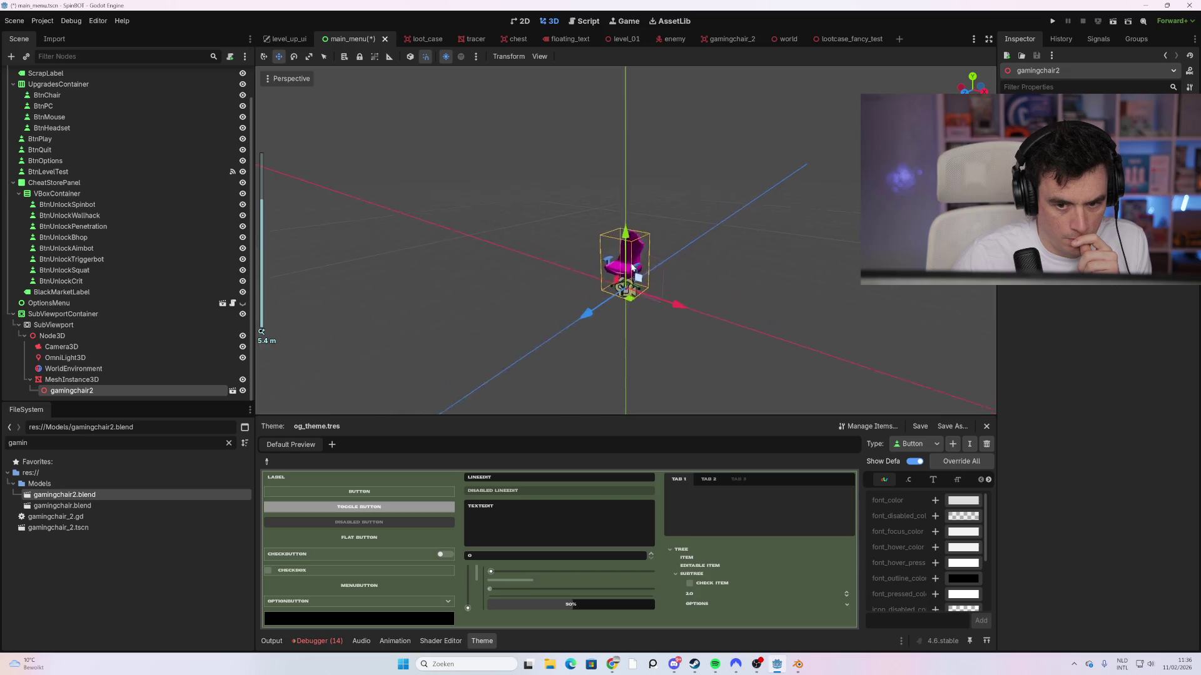
left_click(156, 347)
Step: Move Camera3D toward the viewer and up, then orbit to check the chair framing
scroll(669, 275, "down", 3)
left_click_drag(593, 292, 548, 313)
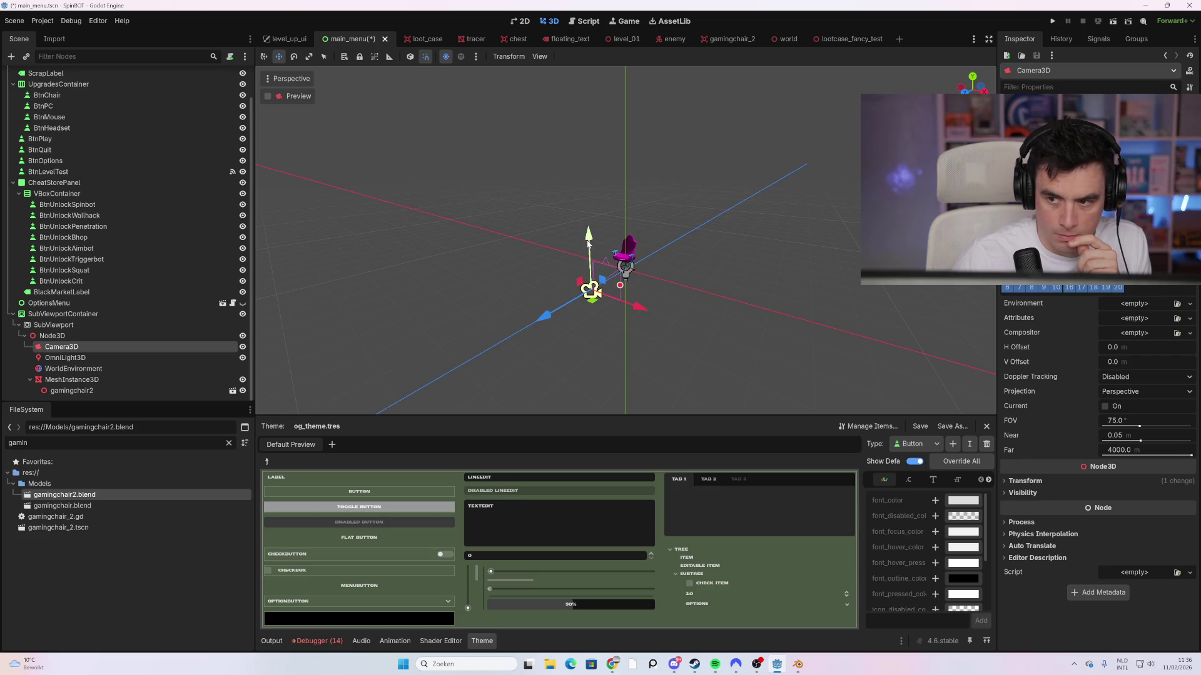
left_click_drag(592, 254, 589, 218)
scroll(613, 300, "up", 4)
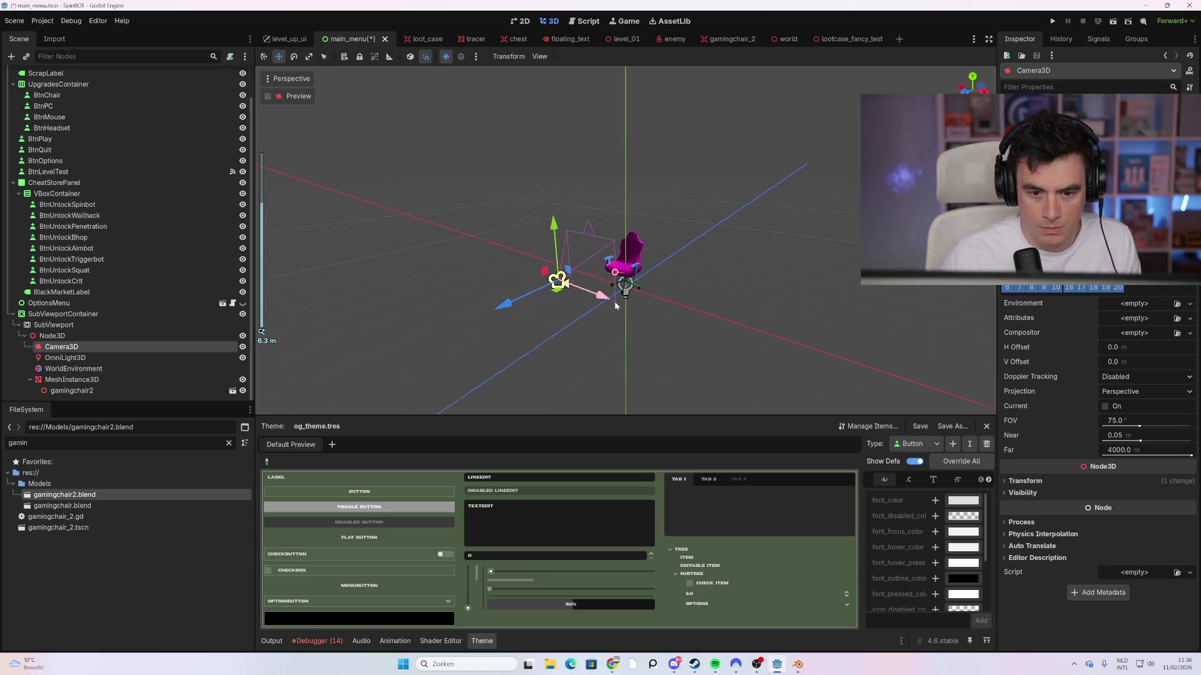
left_click_drag(469, 327, 455, 360)
scroll(460, 384, "down", 2)
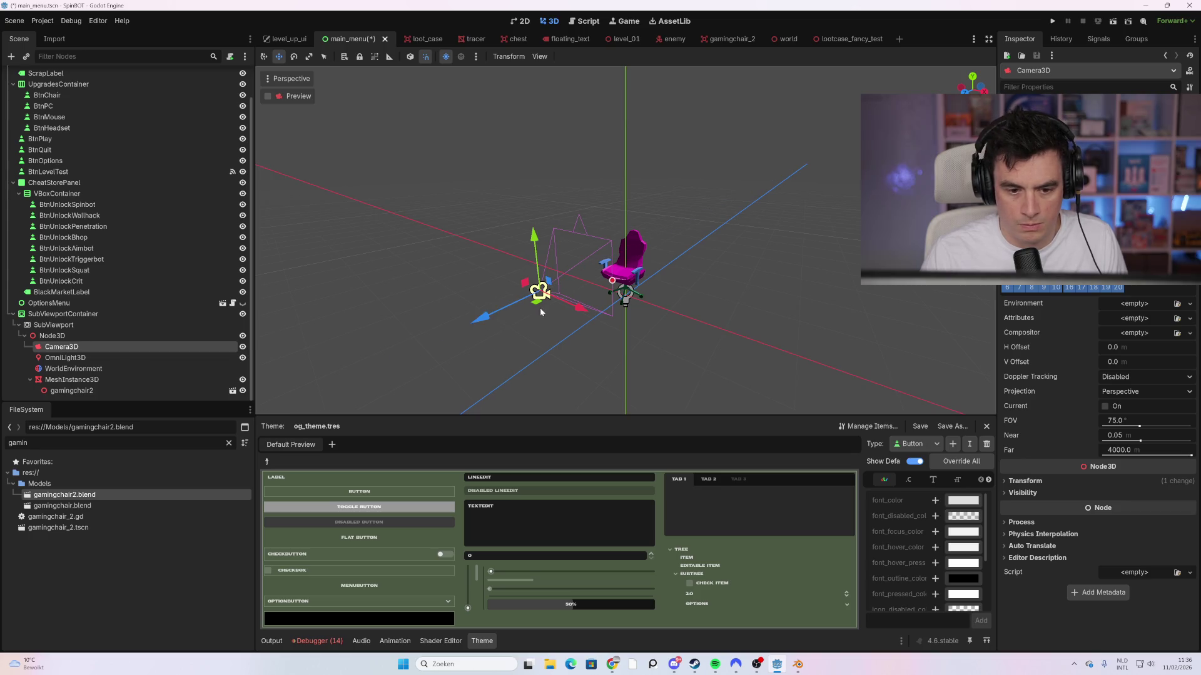
left_click_drag(538, 250, 541, 292)
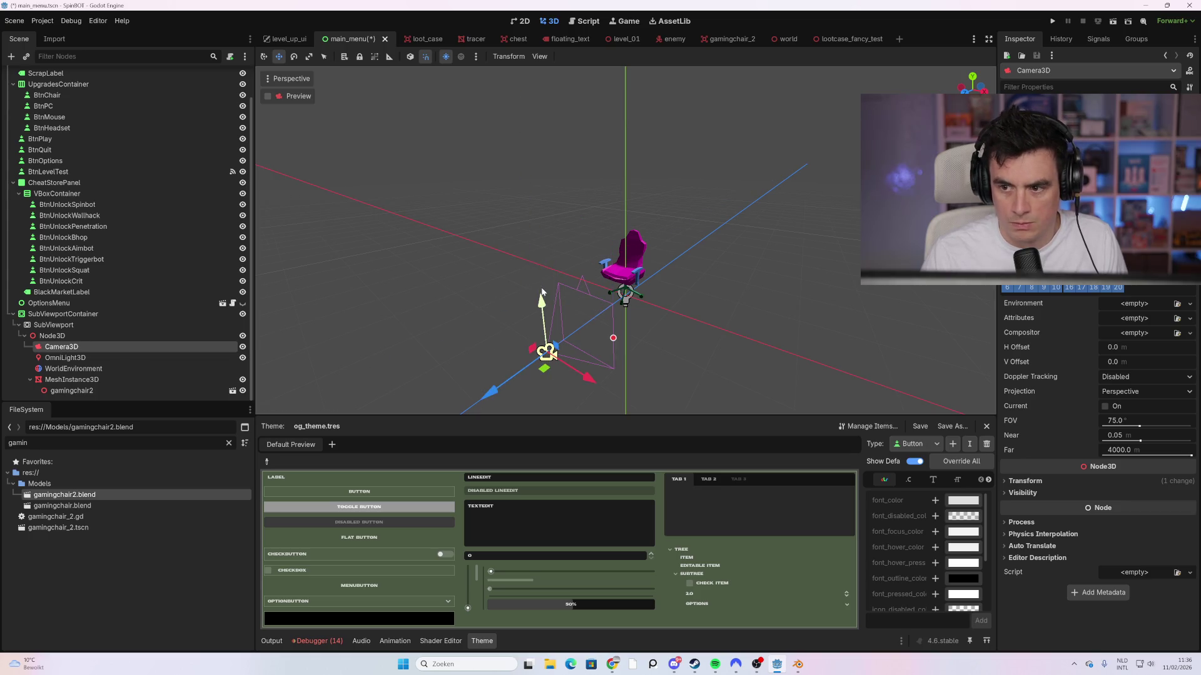
mouse_move(687, 276)
left_mouse_down()
mouse_move(690, 260)
mouse_move(736, 290)
left_mouse_up()
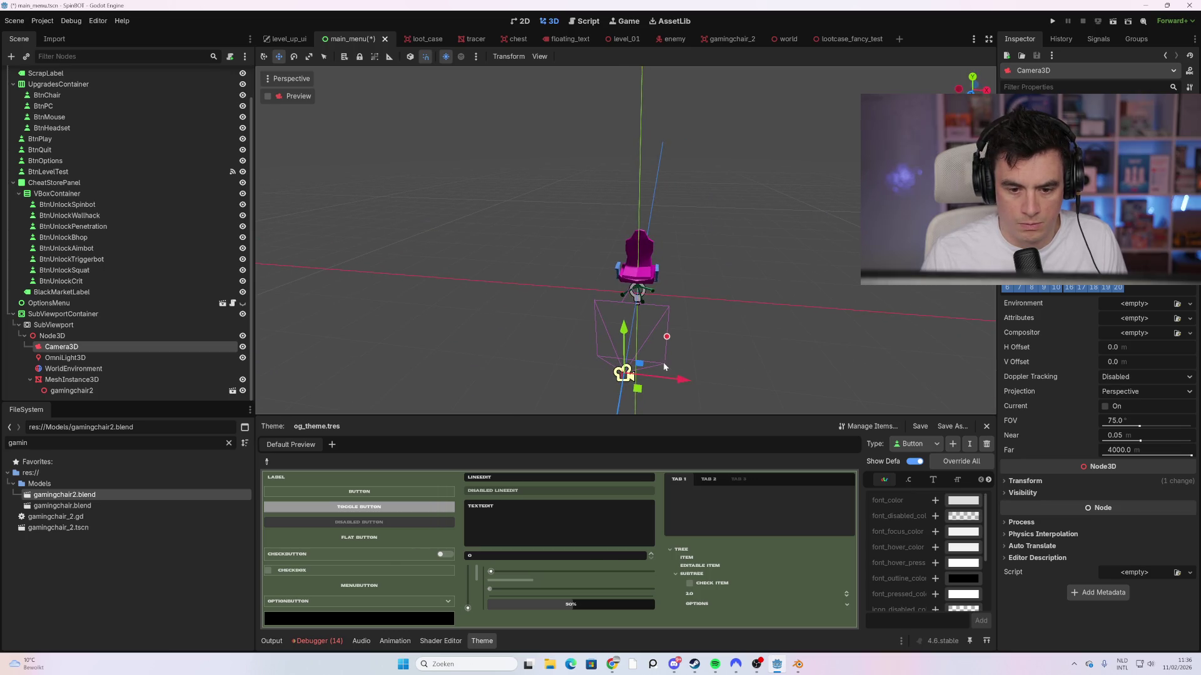
mouse_move(692, 343)
left_mouse_down()
mouse_move(647, 313)
mouse_move(591, 312)
left_mouse_up()
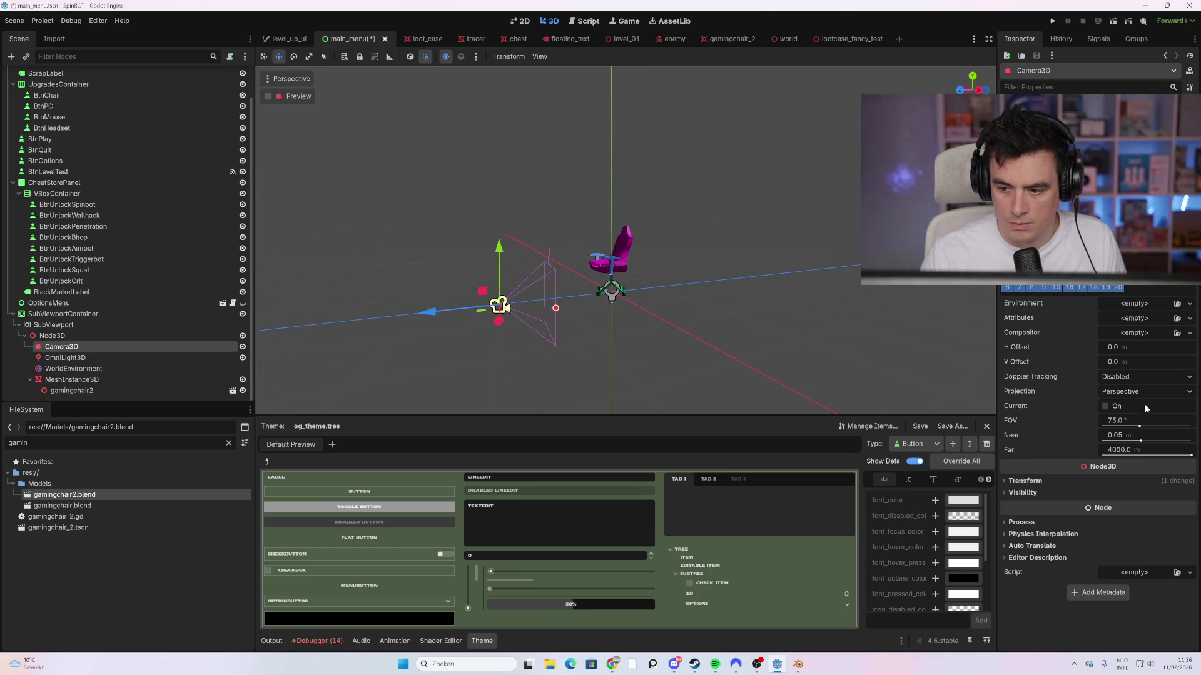
Step: Set Camera3D FOV to 81.9 and fine-tune its height and distance close to the chair
mouse_move(1138, 429)
left_mouse_down()
mouse_move(1138, 449)
mouse_move(1157, 452)
mouse_move(1141, 450)
left_mouse_up()
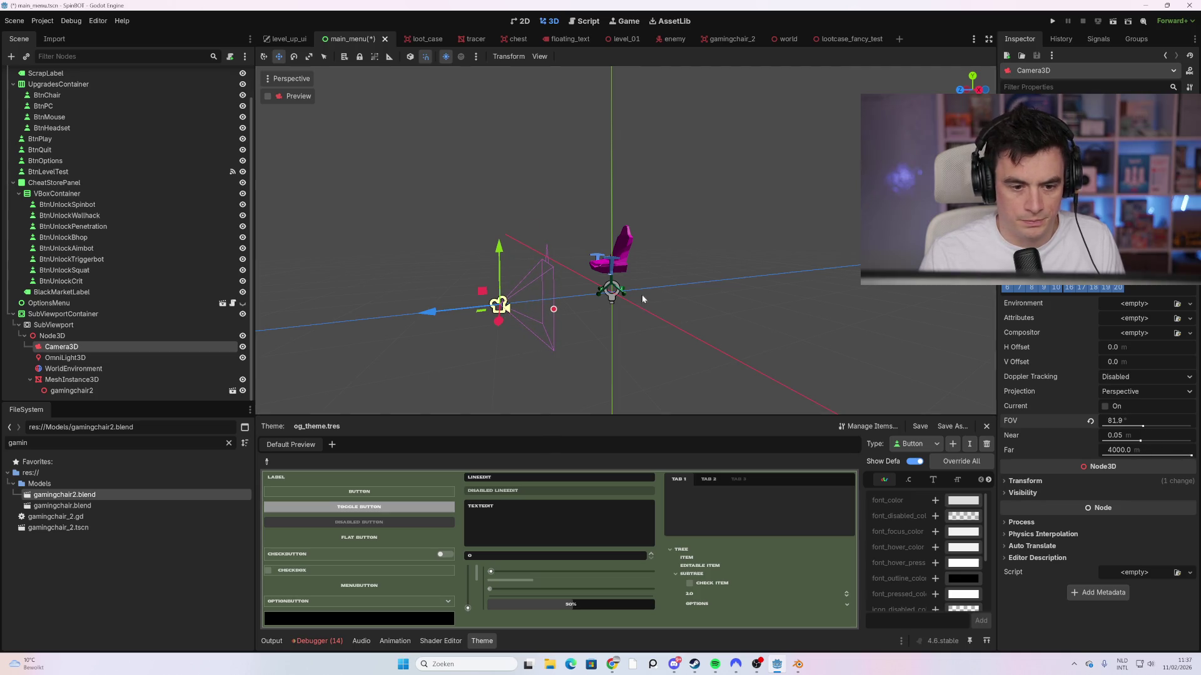
left_click_drag(492, 229, 494, 170)
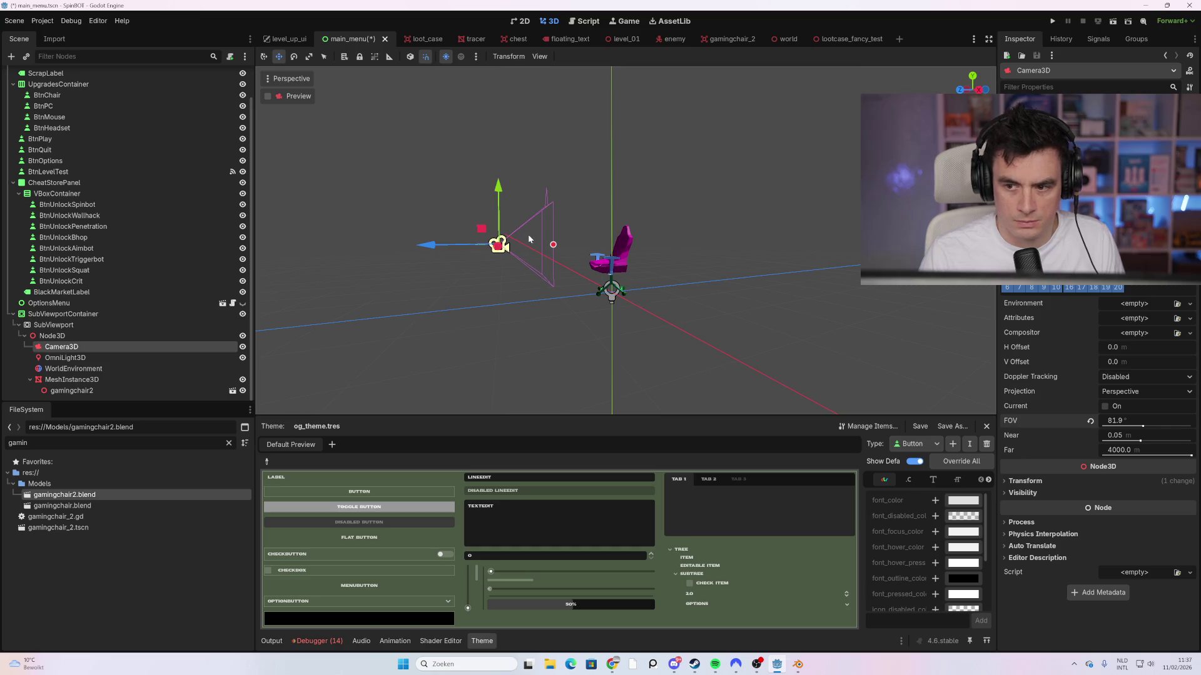
mouse_move(462, 245)
left_mouse_down()
mouse_move(483, 247)
mouse_move(448, 250)
left_mouse_up()
mouse_move(512, 187)
left_mouse_down()
mouse_move(516, 217)
mouse_move(515, 199)
left_mouse_up()
left_click_drag(452, 252, 475, 254)
left_click_drag(533, 196, 539, 202)
left_click_drag(463, 270, 486, 269)
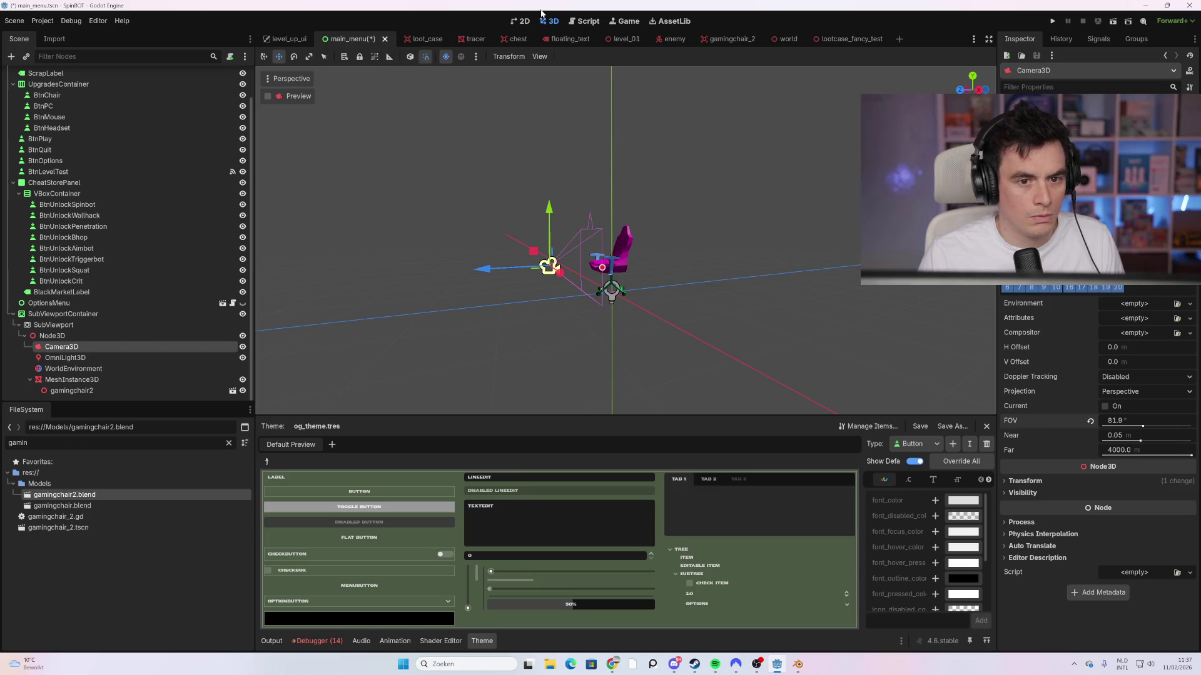
Step: In the 2D layout, select WorldEnvironment and scroll its Inspector to the Glow section
left_click(523, 20)
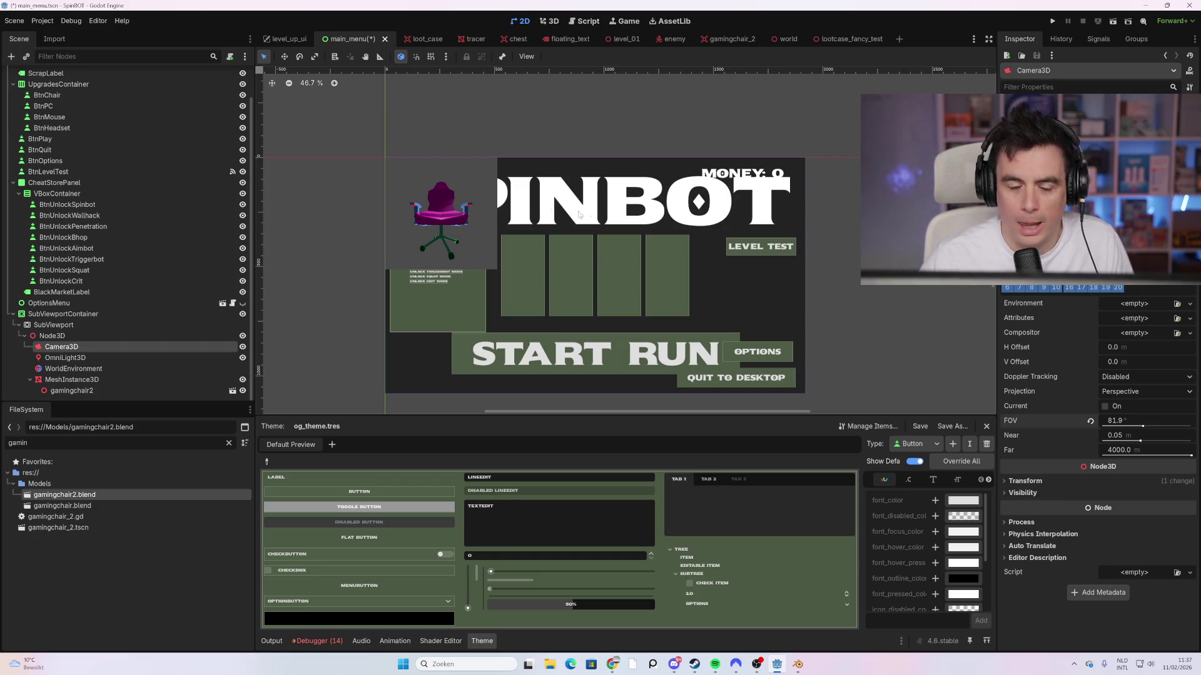
left_click(218, 369)
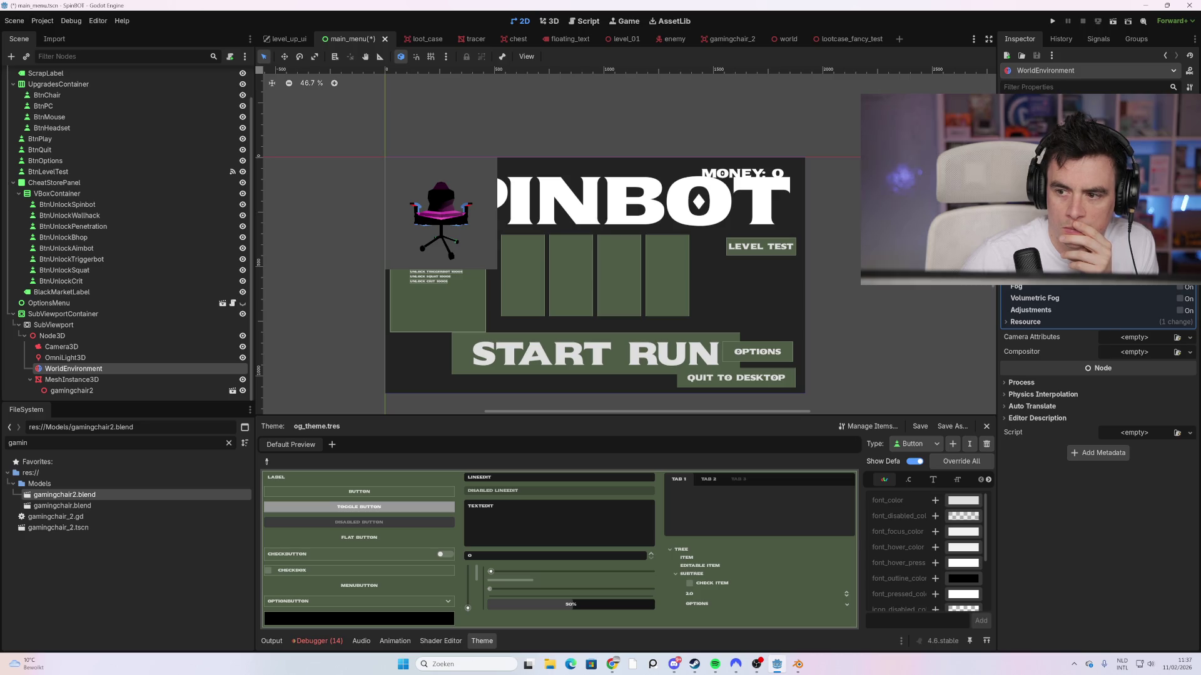
scroll(1098, 374, "down", 1)
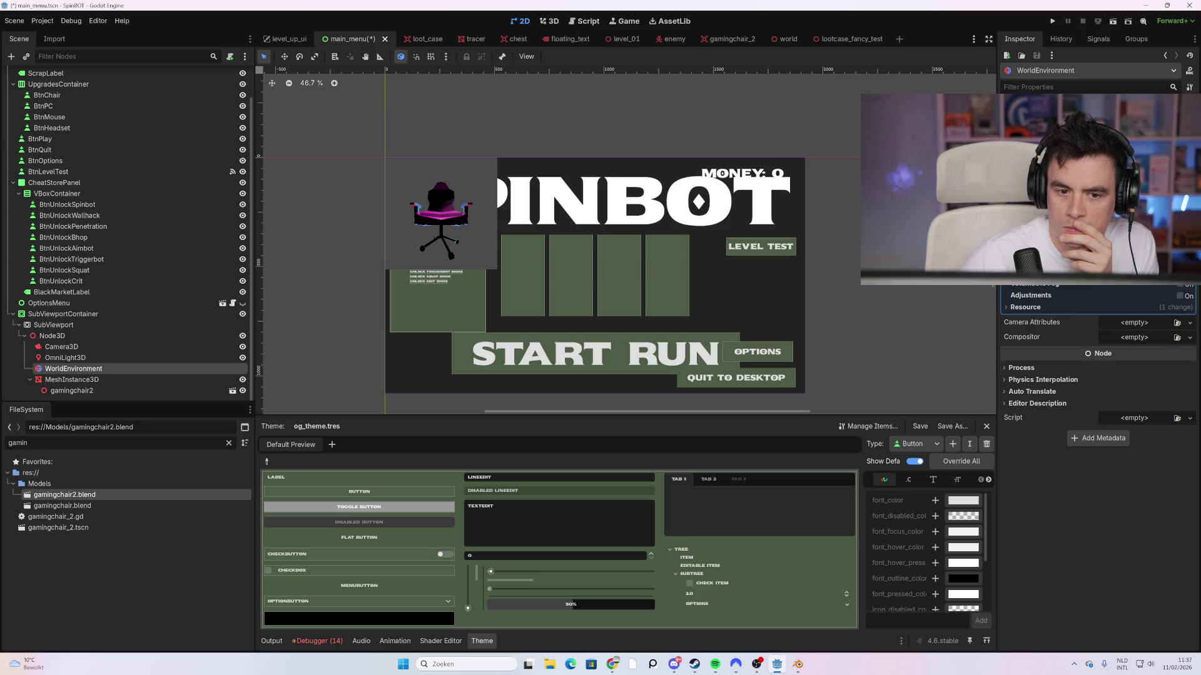
scroll(1098, 373, "up", 1)
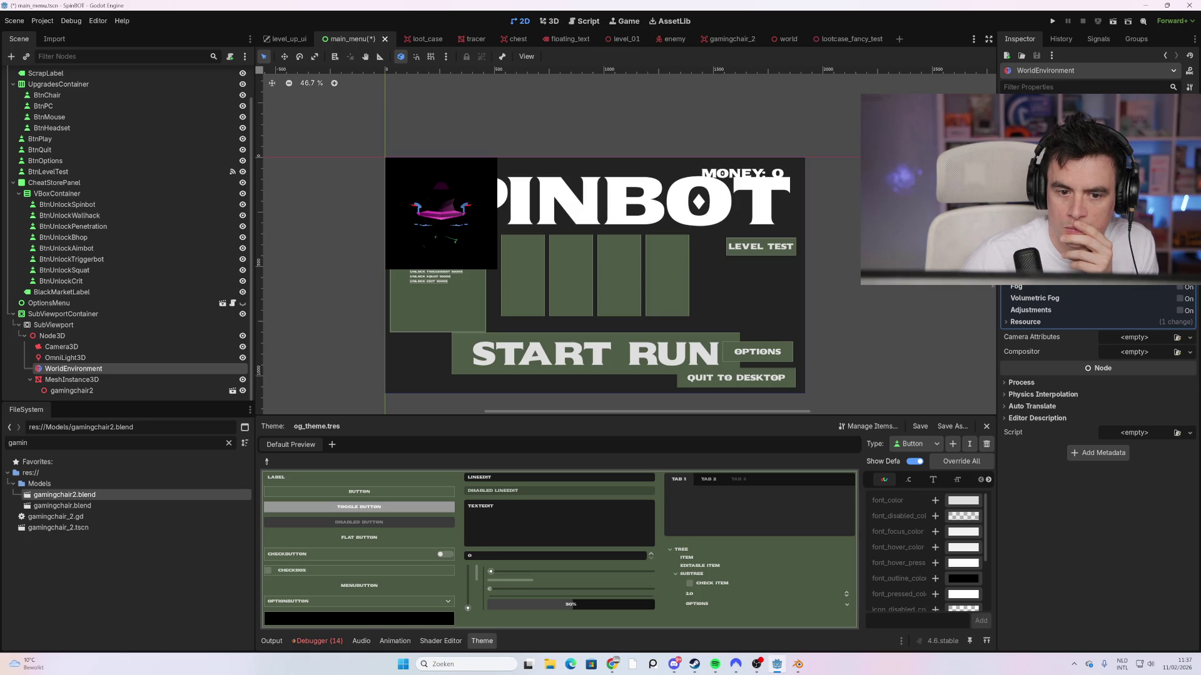
scroll(1098, 373, "down", 1)
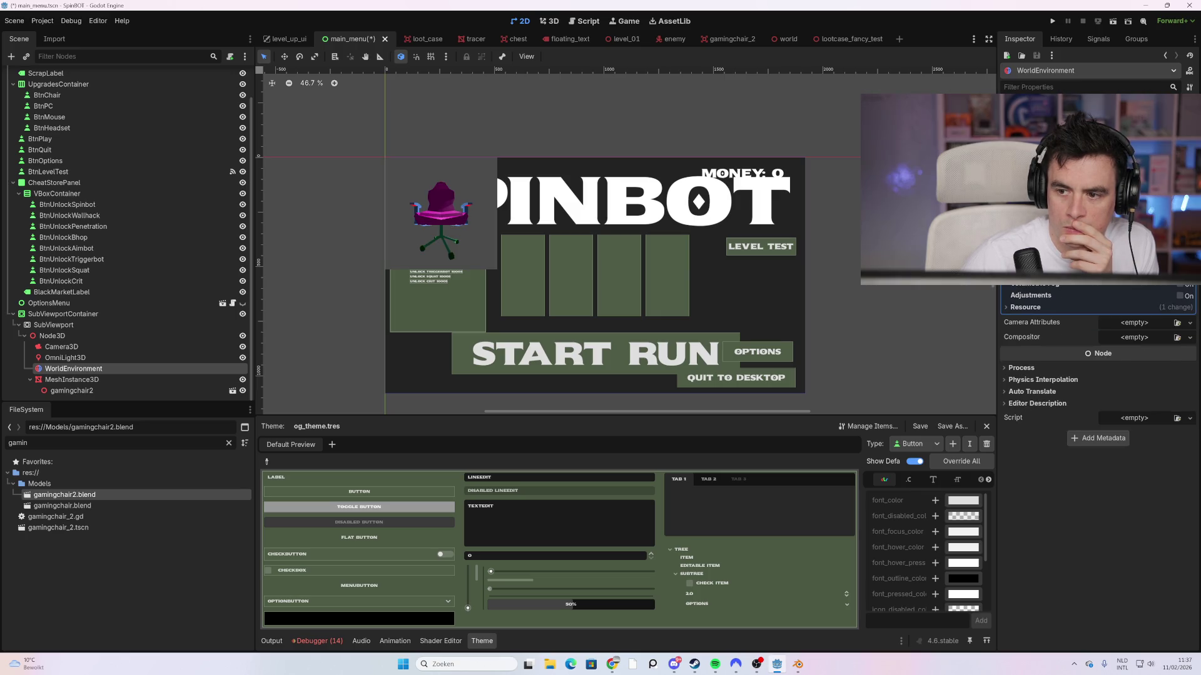
scroll(1098, 373, "up", 3)
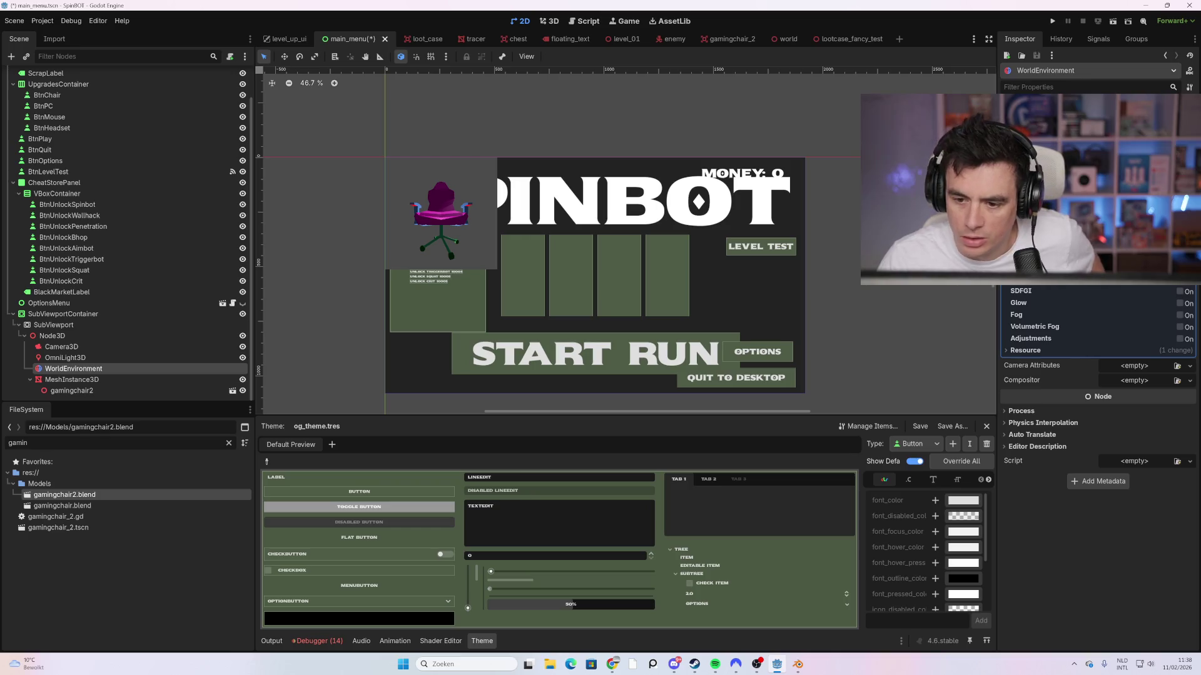
Step: Turn on Glow, try intensity 0.69, then reset it to 0.3
left_click(1179, 303)
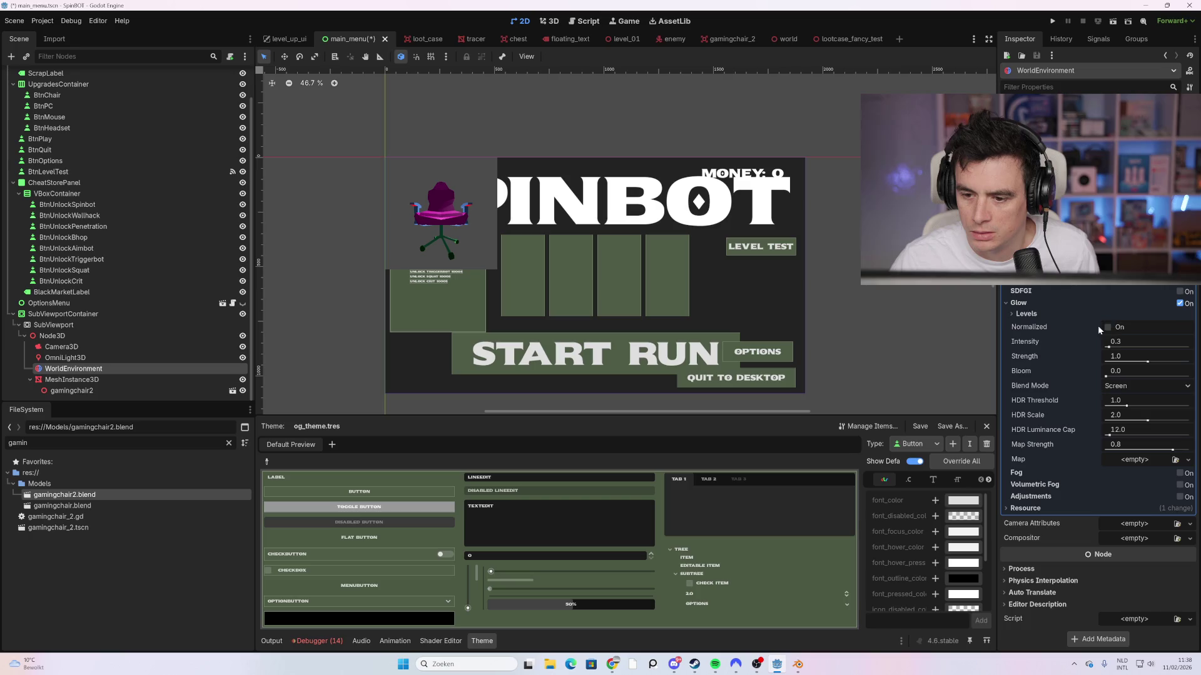
mouse_move(1109, 348)
left_mouse_down()
mouse_move(1175, 348)
mouse_move(1113, 349)
left_mouse_up()
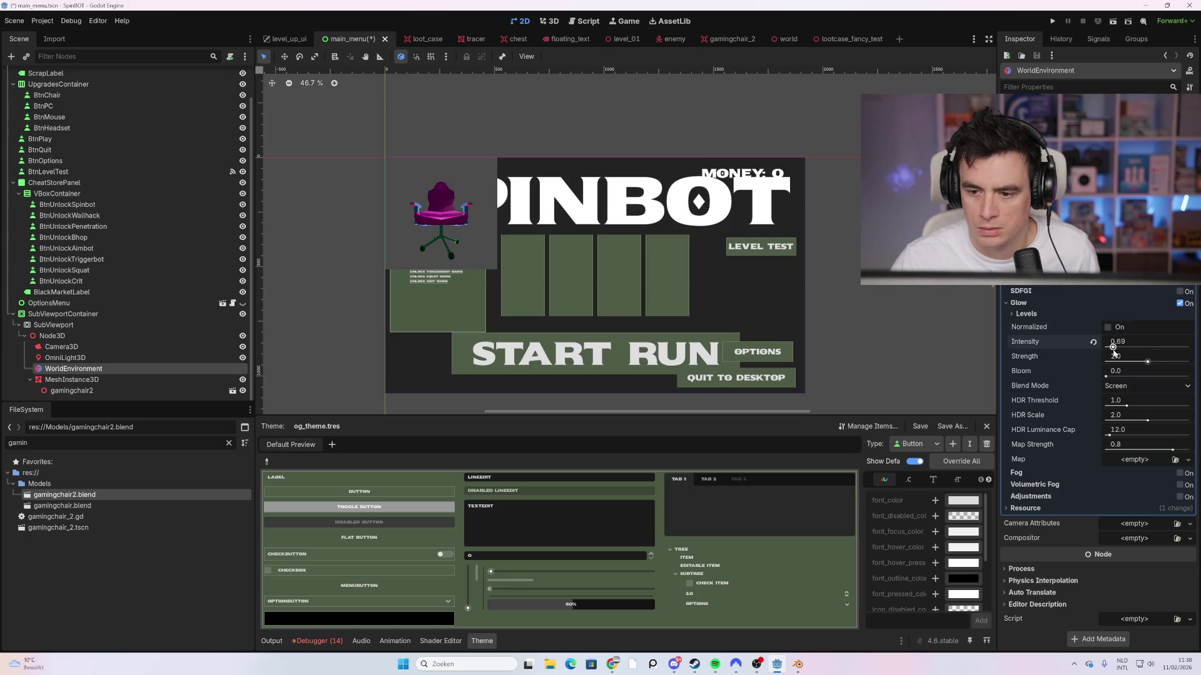
left_click(1092, 342)
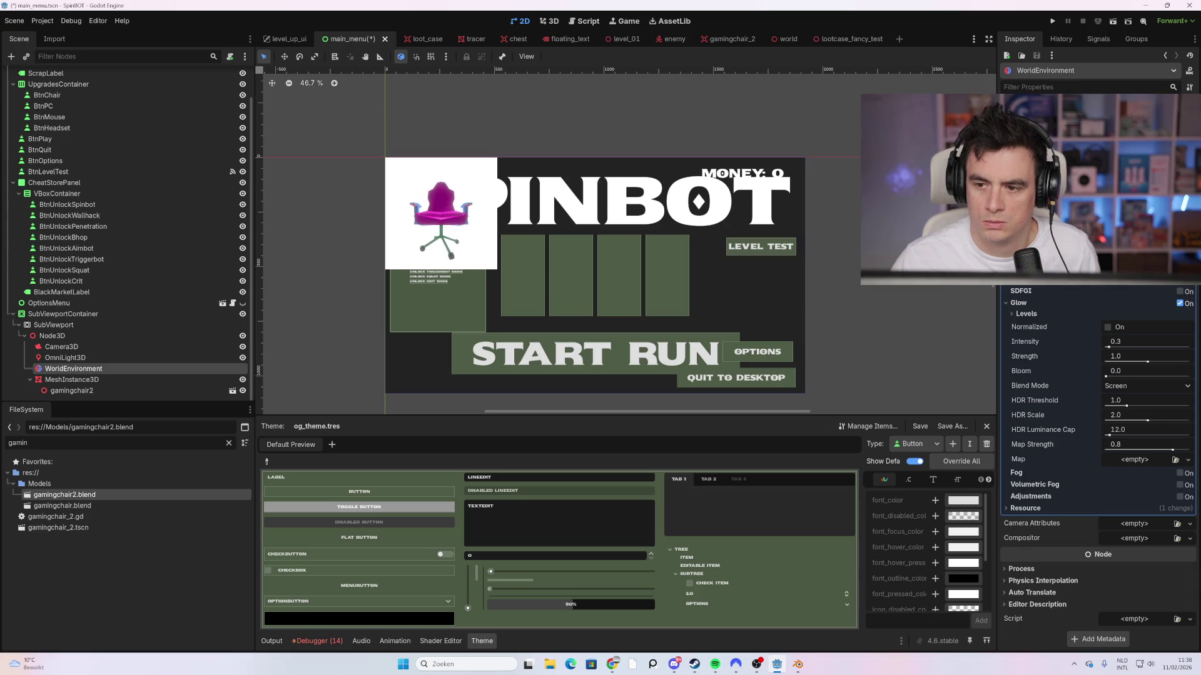
Step: Lighten the background colour, then eyedrop the upgrade card colour from the canvas
scroll(1094, 438, "up", 1)
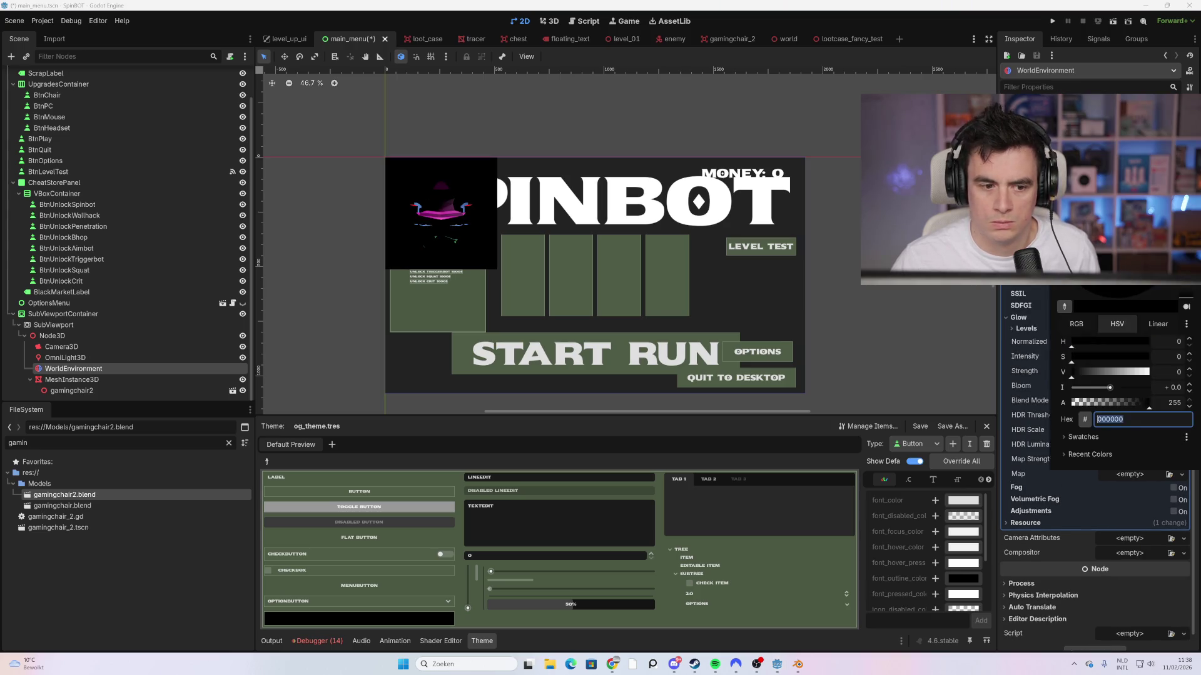
left_click(1144, 275)
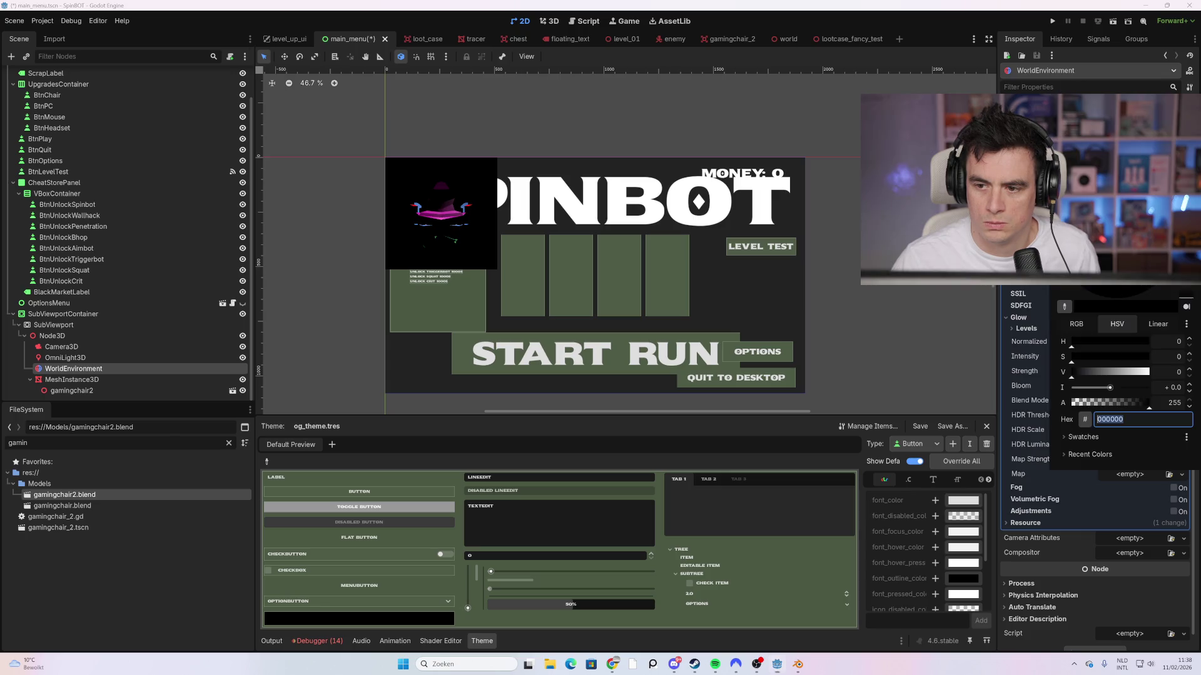
mouse_move(1082, 269)
left_mouse_down()
mouse_move(1078, 187)
mouse_move(1078, 255)
left_mouse_up()
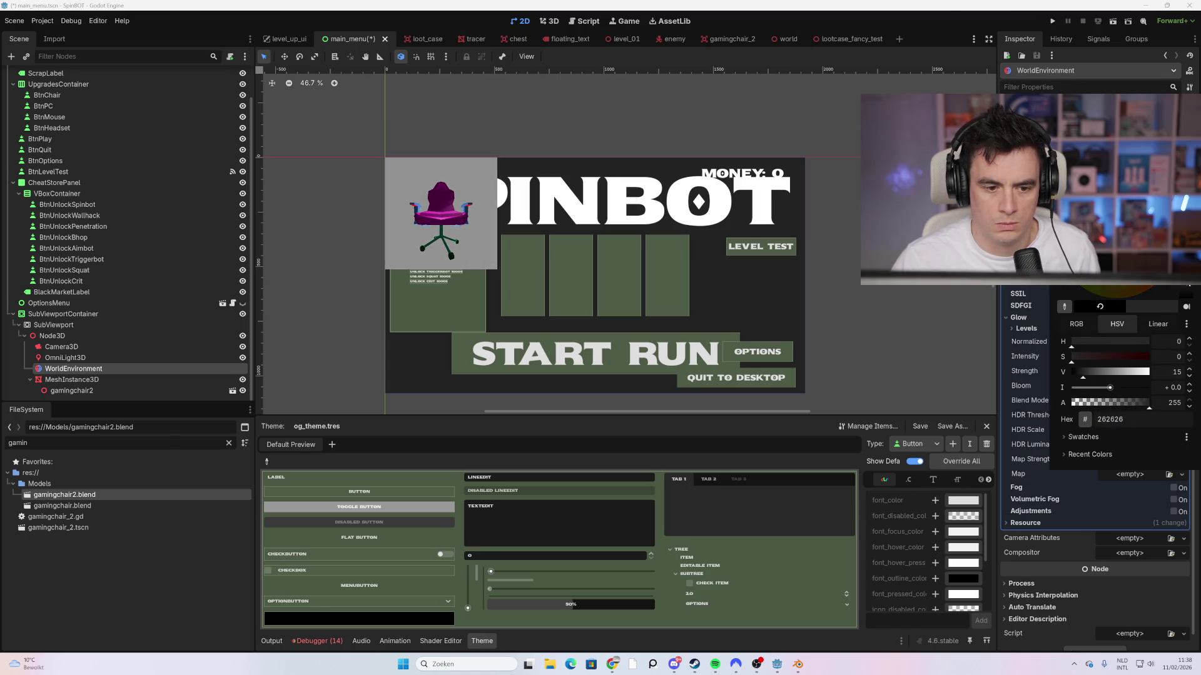
left_click(1065, 307)
left_click(611, 258)
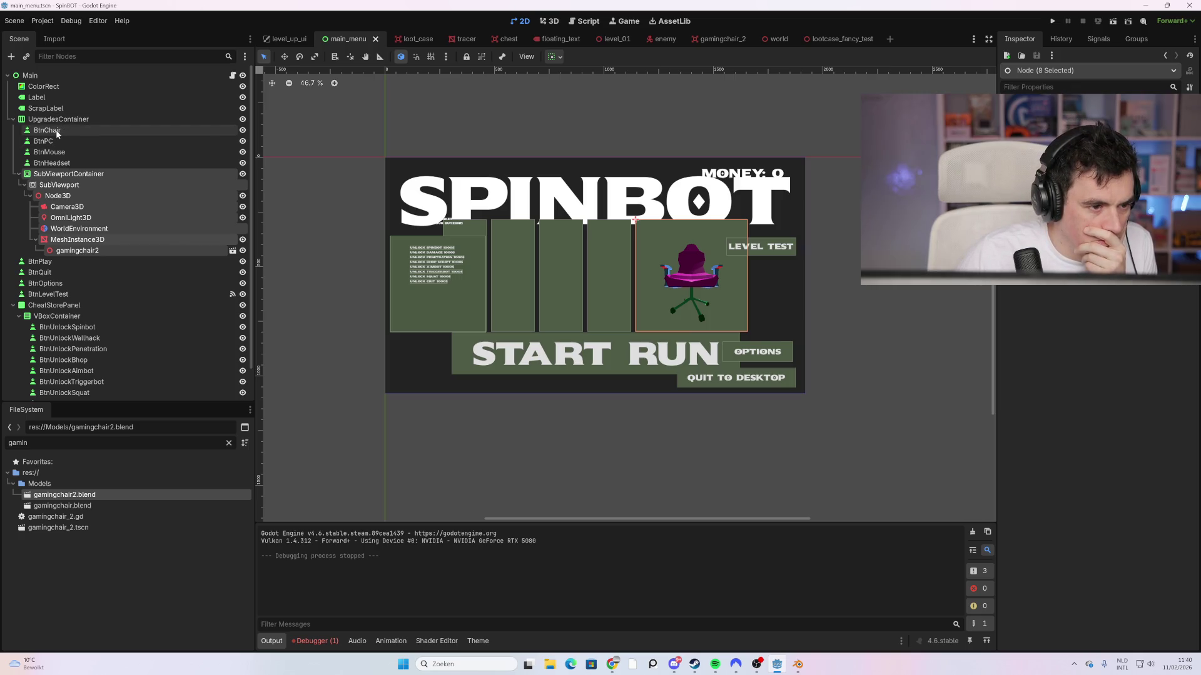
left_click_drag(70, 184, 69, 133)
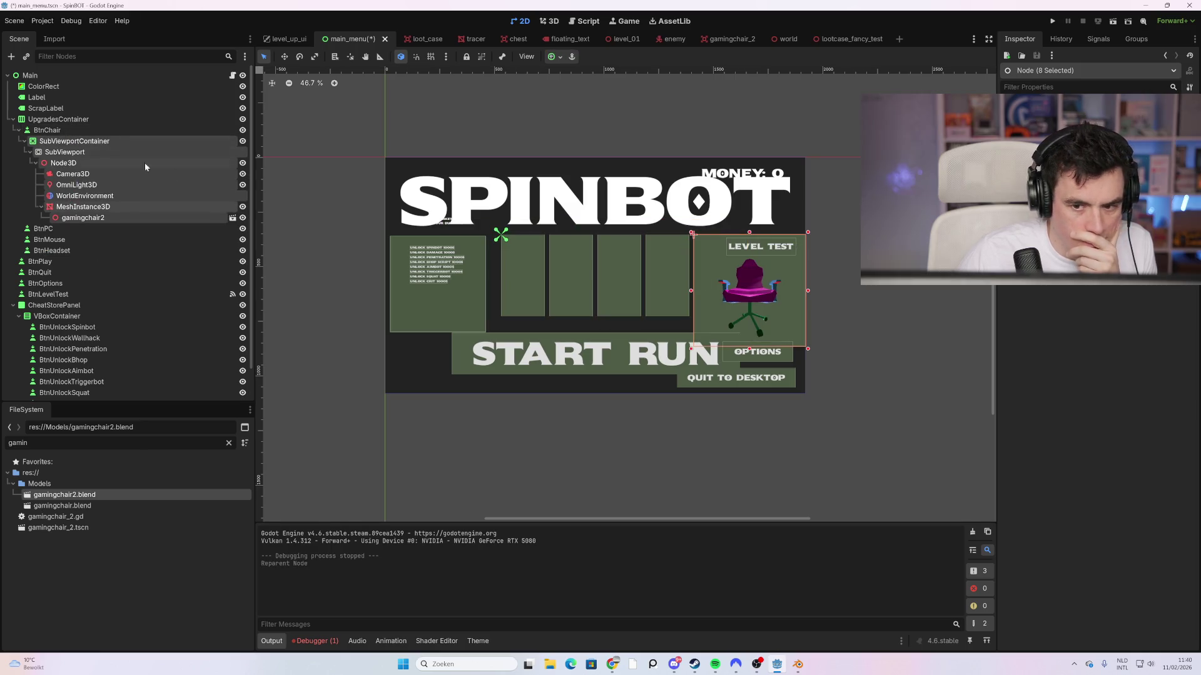
left_click_drag(790, 314, 558, 331)
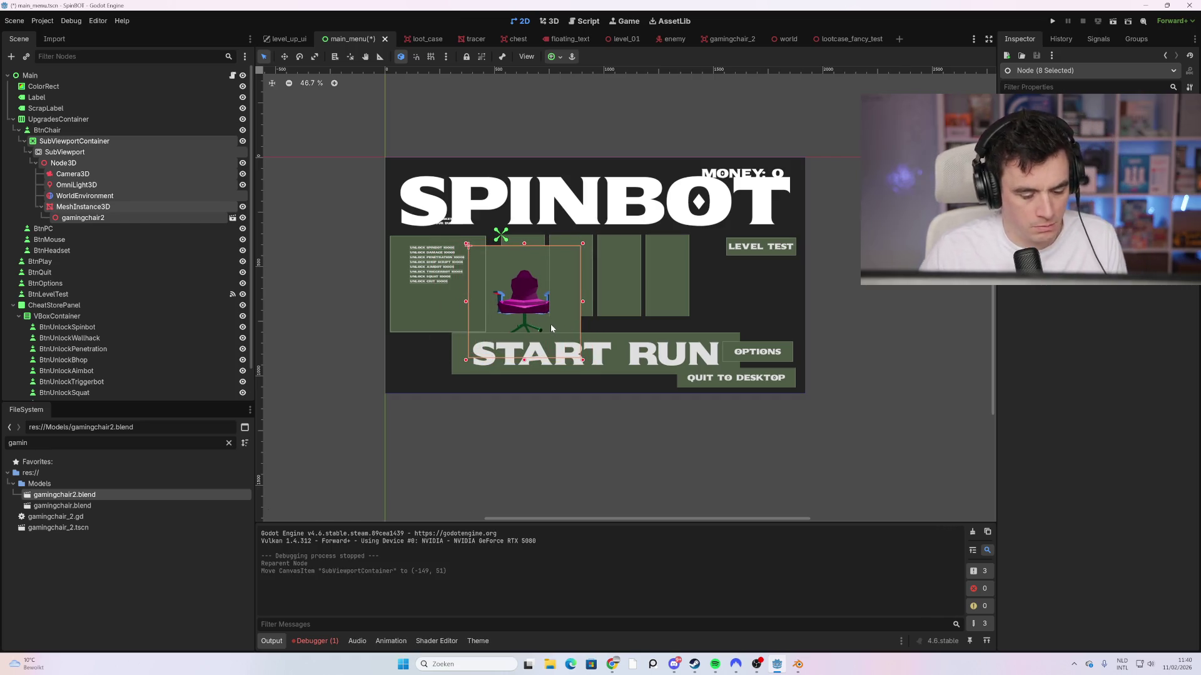
key("F5")
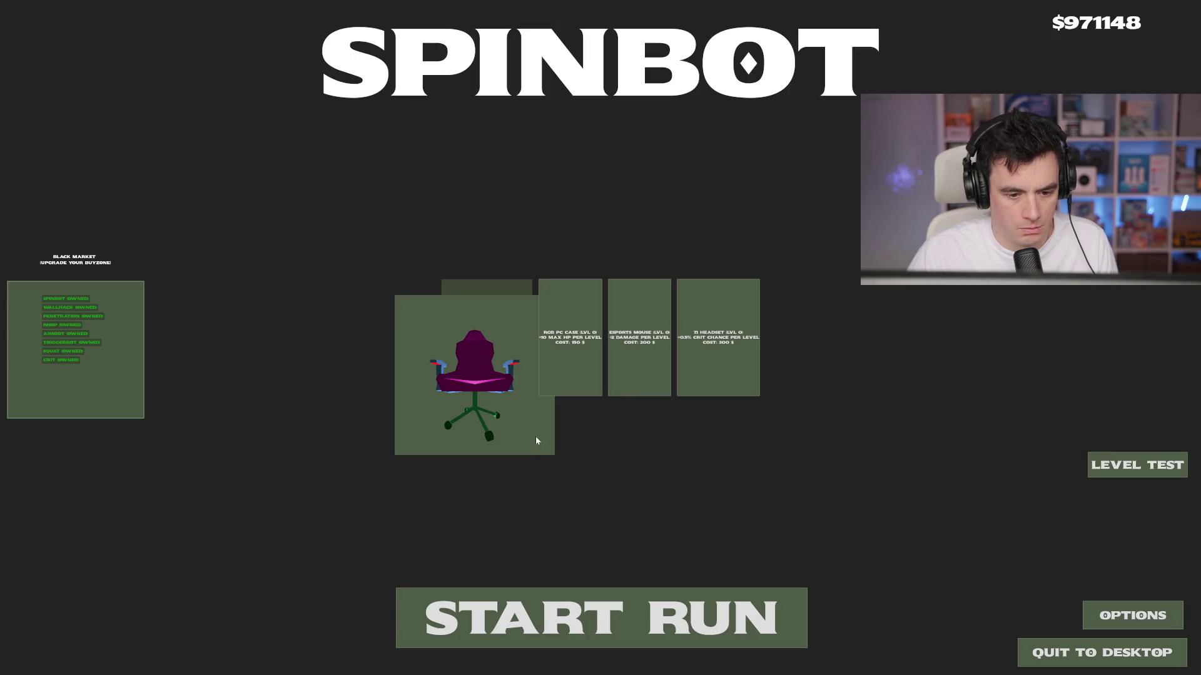
key("F8")
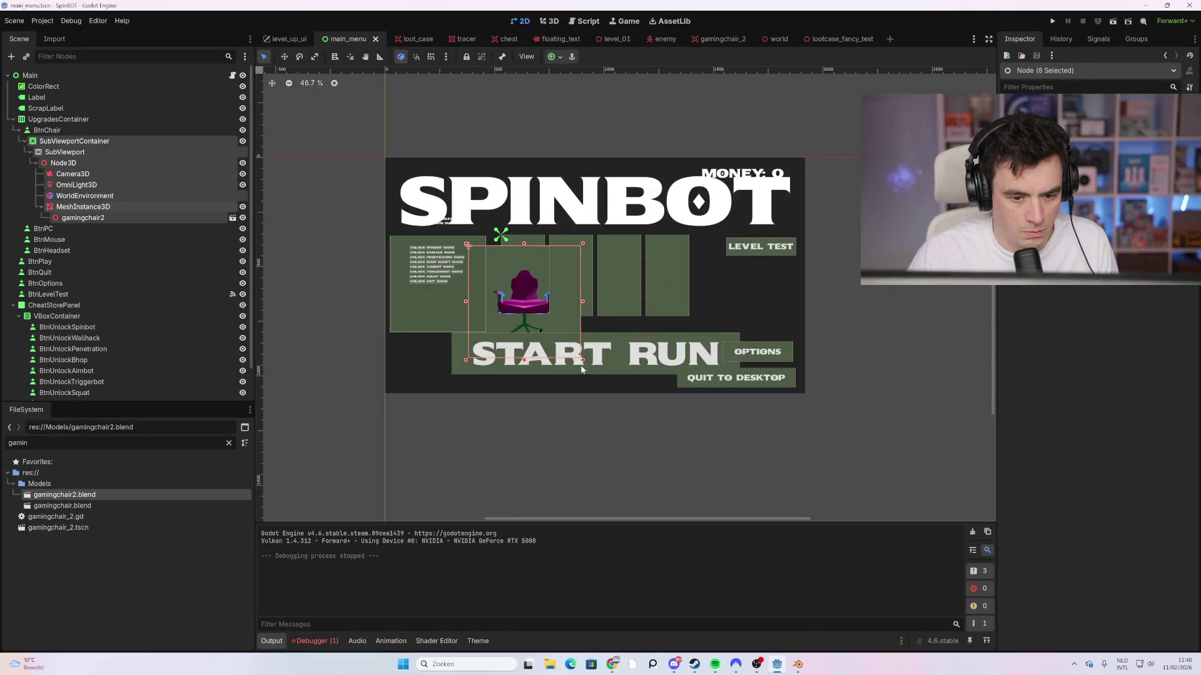
key("ctrl+z")
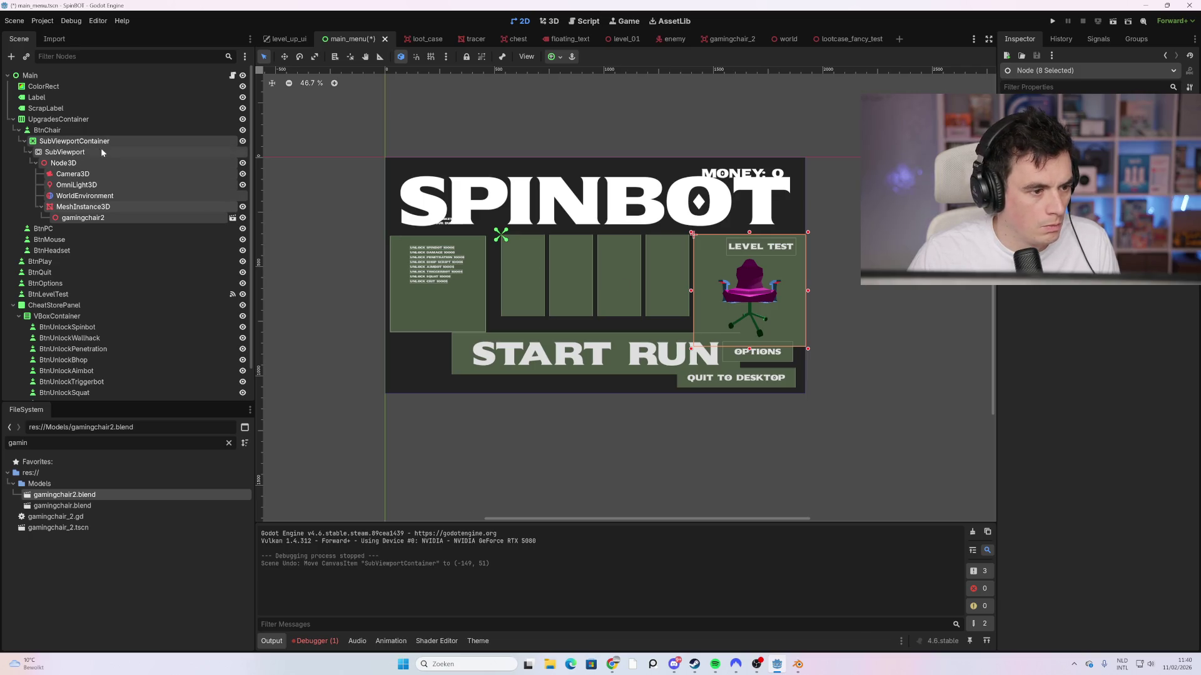
left_click_drag(91, 145, 76, 125)
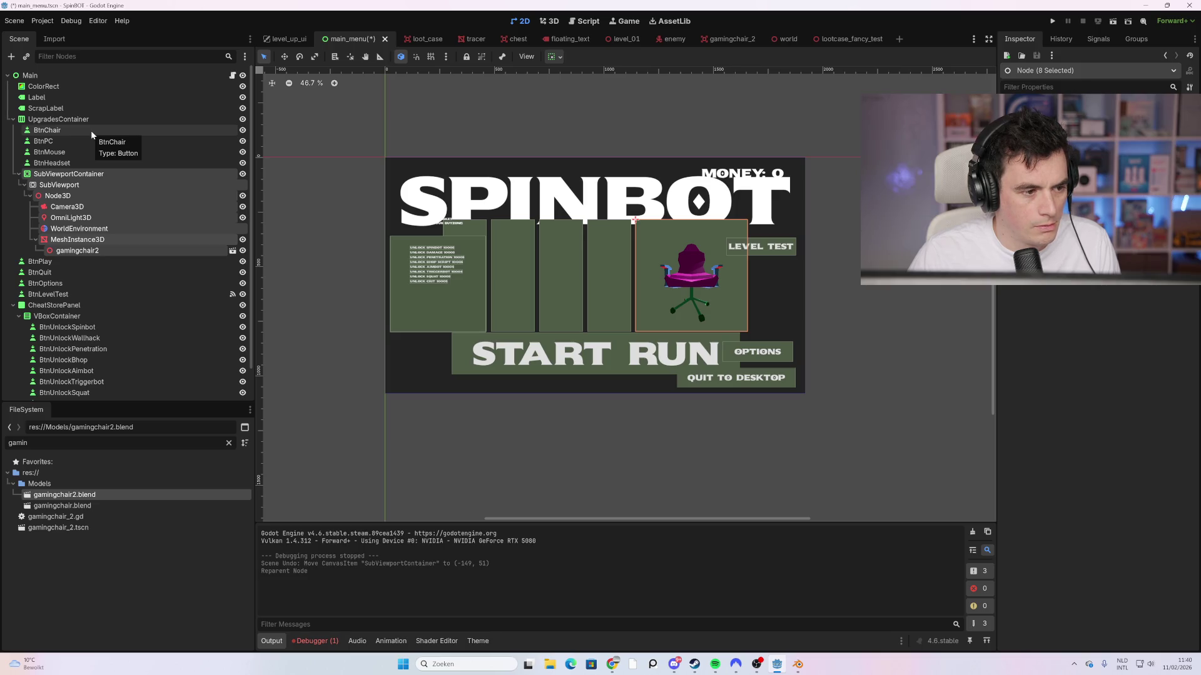
Step: Enable Stretch on SubViewportContainer and undo an accidental SPINBOT title move
left_click(75, 164)
left_click(81, 175)
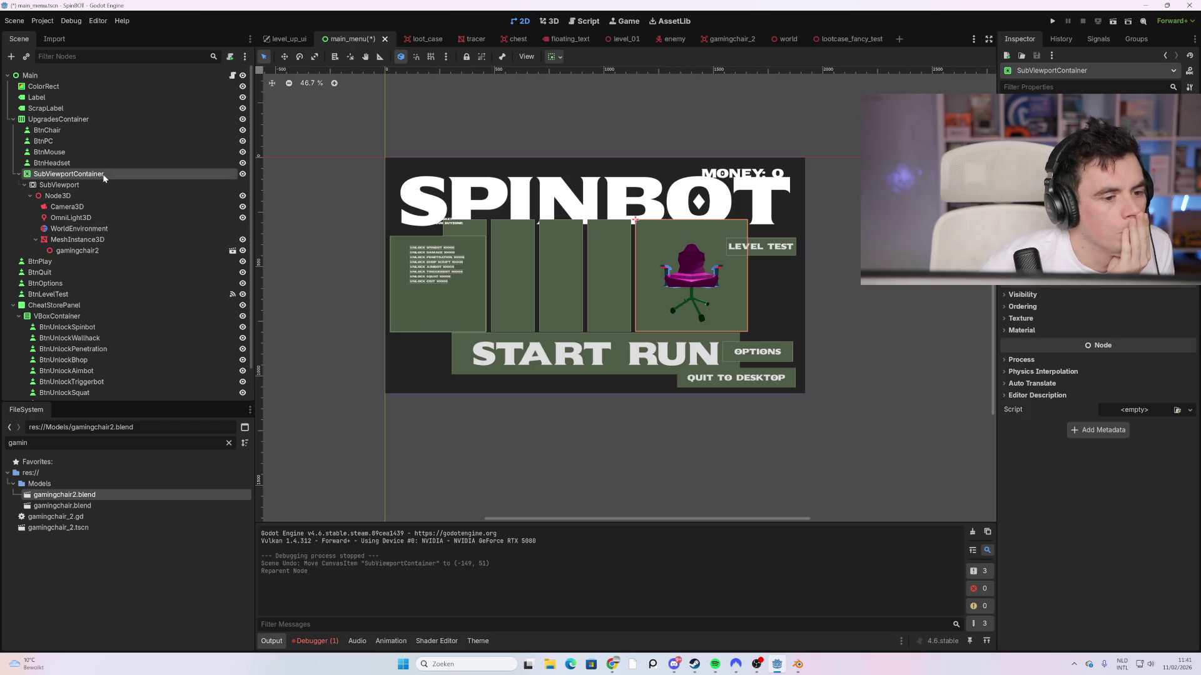
left_click(1106, 119)
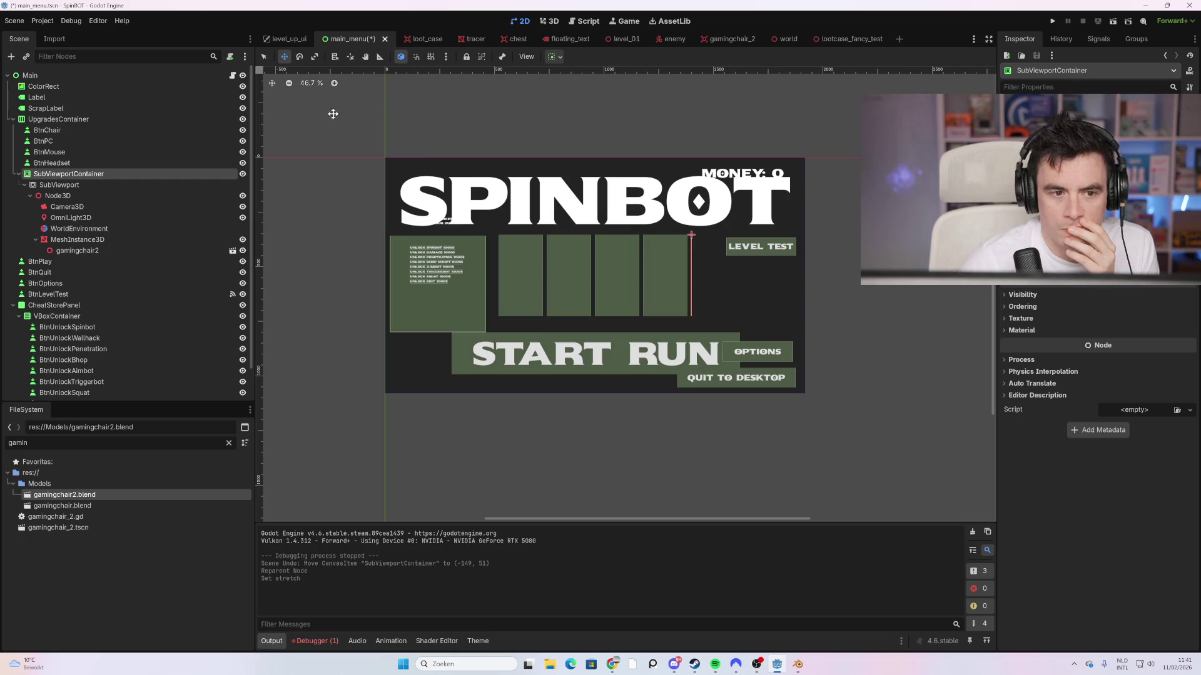
left_click_drag(691, 238, 712, 238)
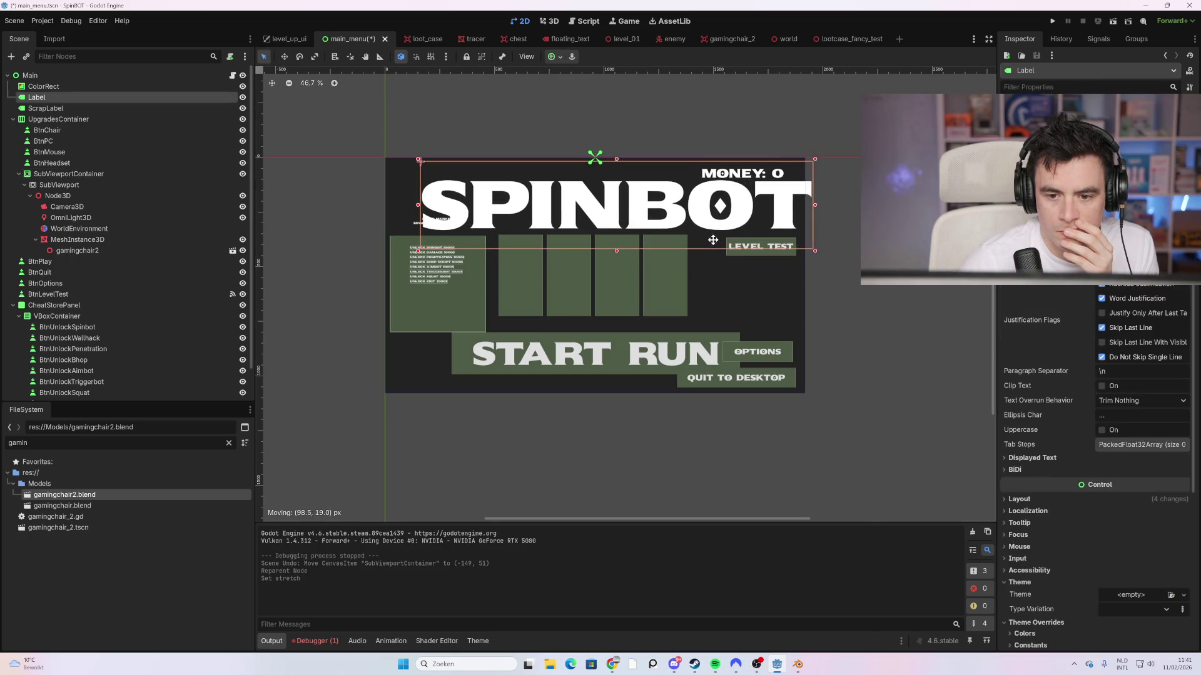
key("ctrl+z")
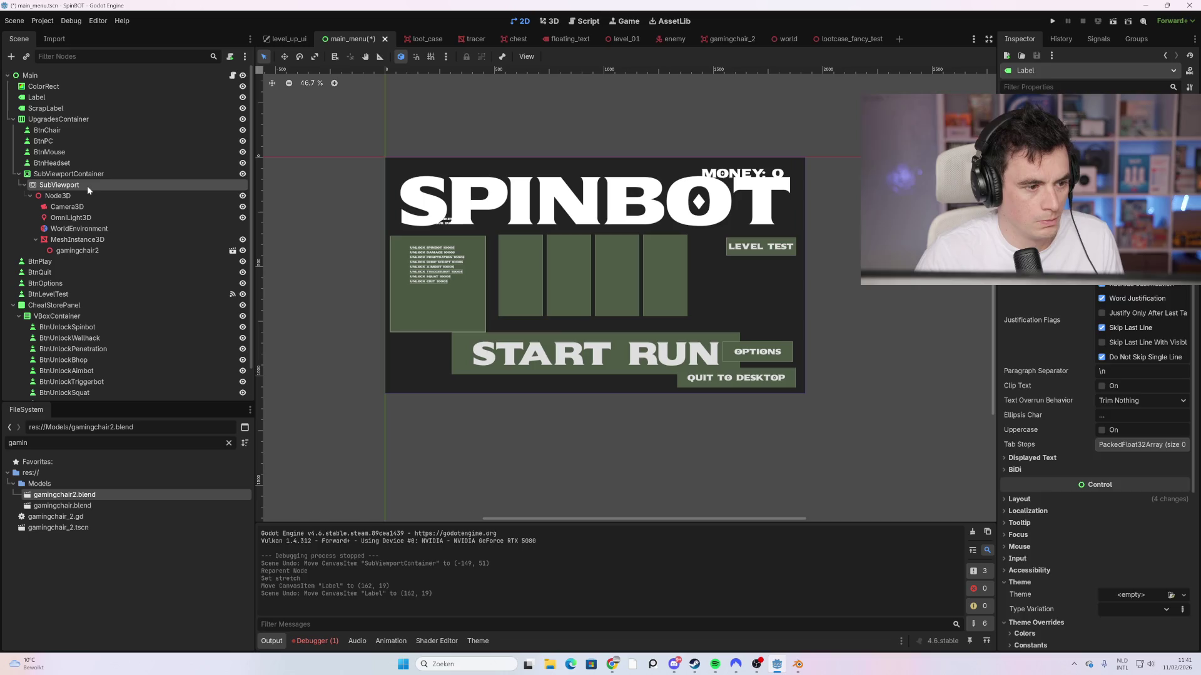
Step: Move the chair preview nodes under BtnChair, fit them into the first card, and run with F5
left_click(89, 210)
left_click(87, 175)
left_click(88, 252, "shift")
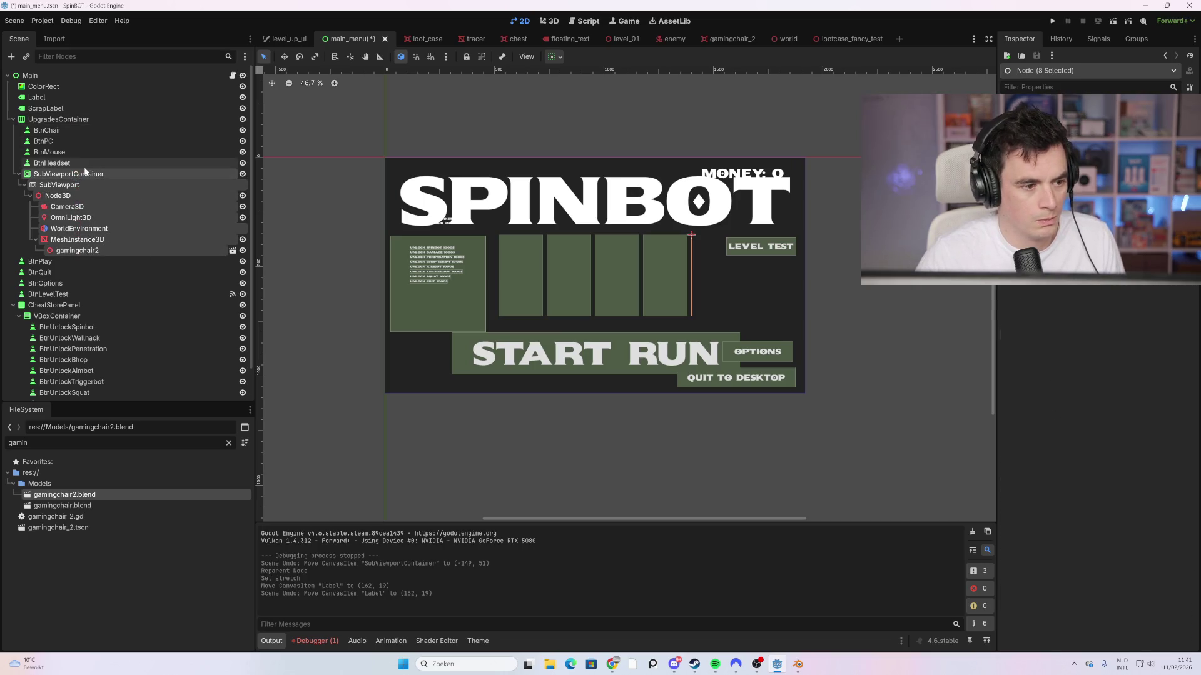
left_click_drag(79, 182, 66, 132)
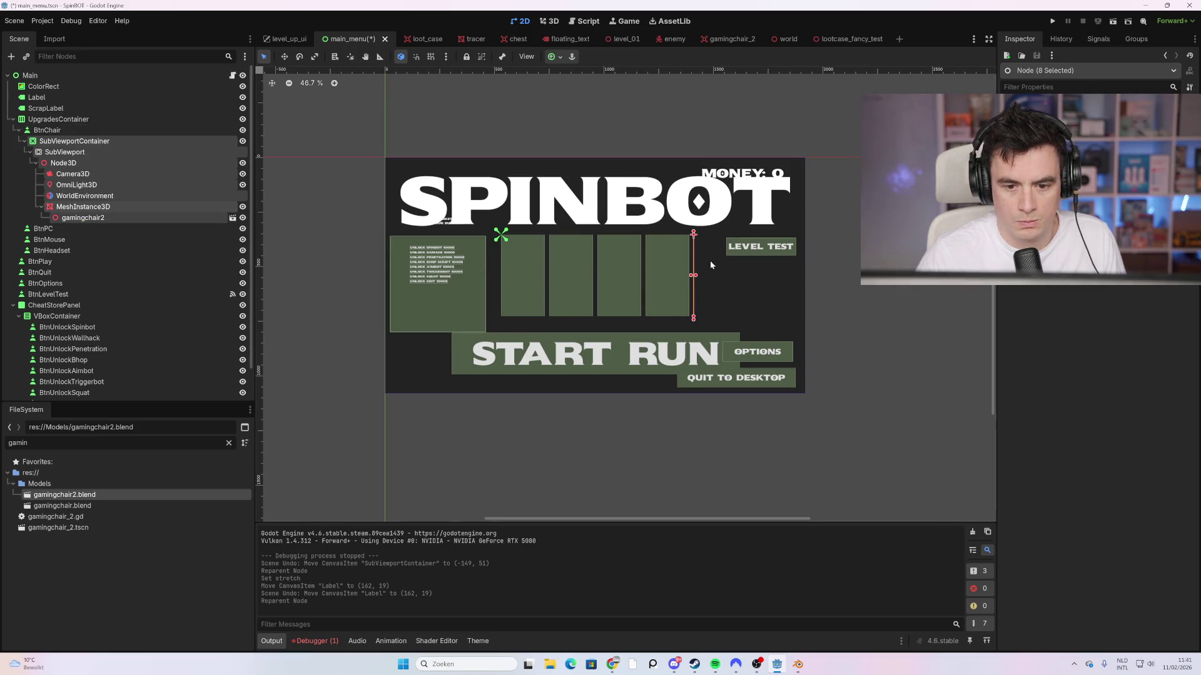
mouse_move(696, 277)
left_mouse_down()
mouse_move(756, 278)
mouse_move(528, 305)
mouse_move(535, 316)
mouse_move(523, 286)
left_mouse_up()
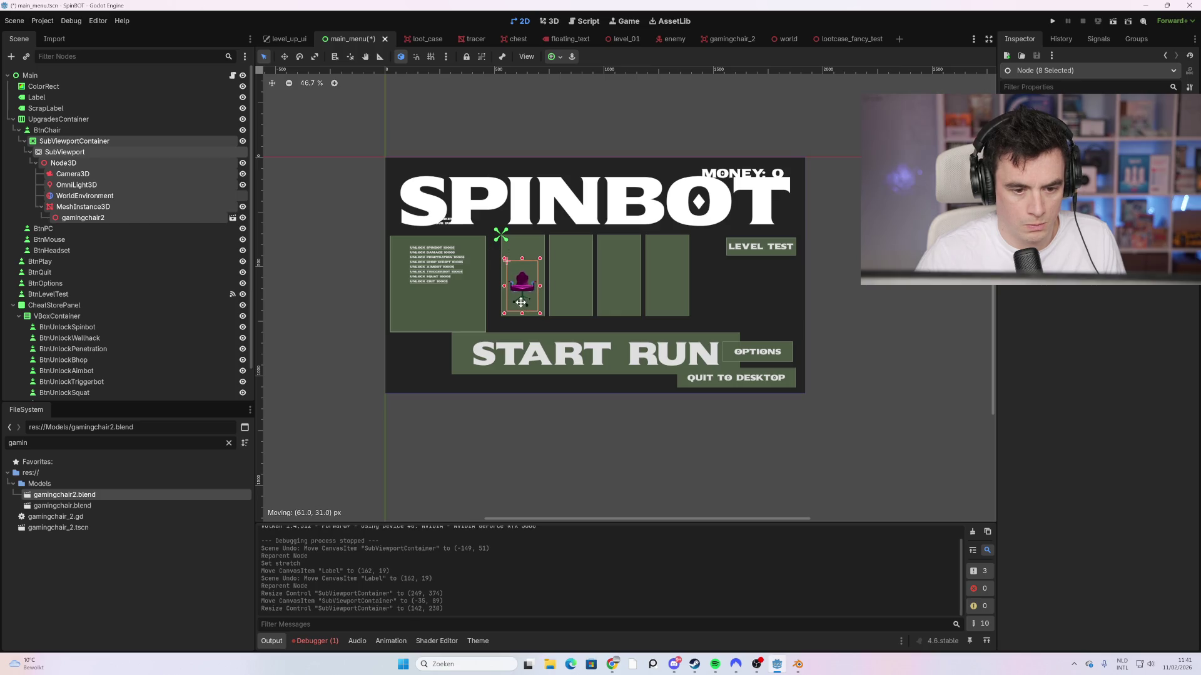
key("F5")
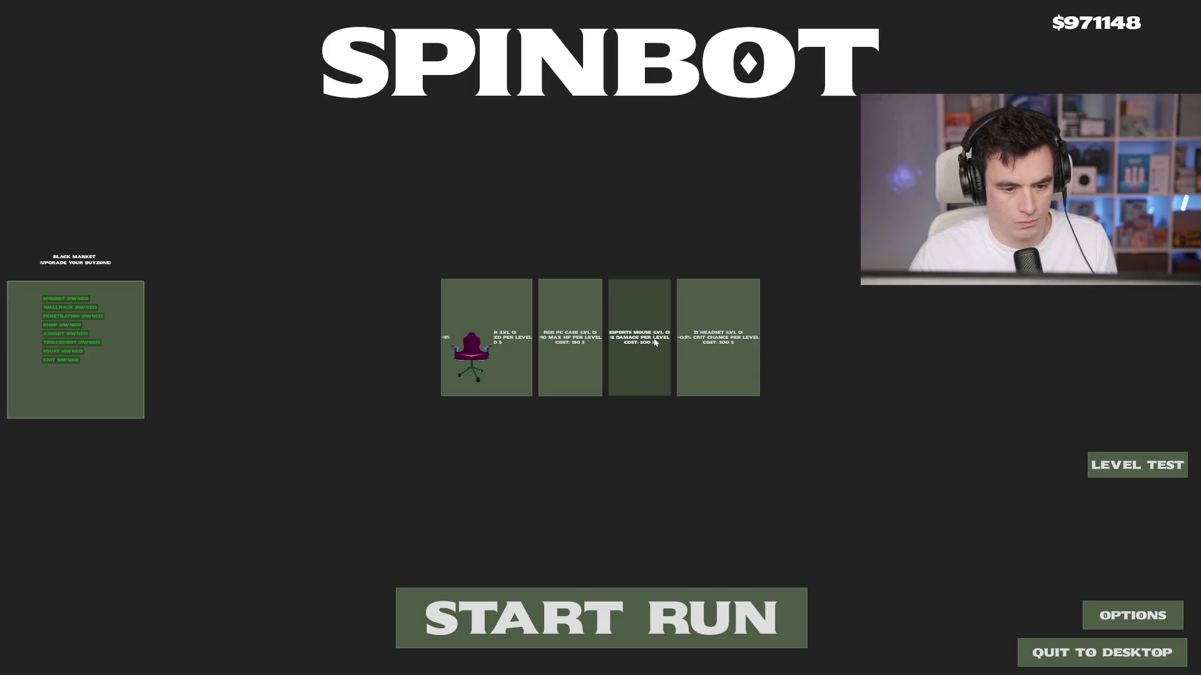
Step: Move the chair preview down onto START RUN and enlarge it, test-running after each change
key("alt+F4")
left_click_drag(526, 281, 532, 365)
key("F5")
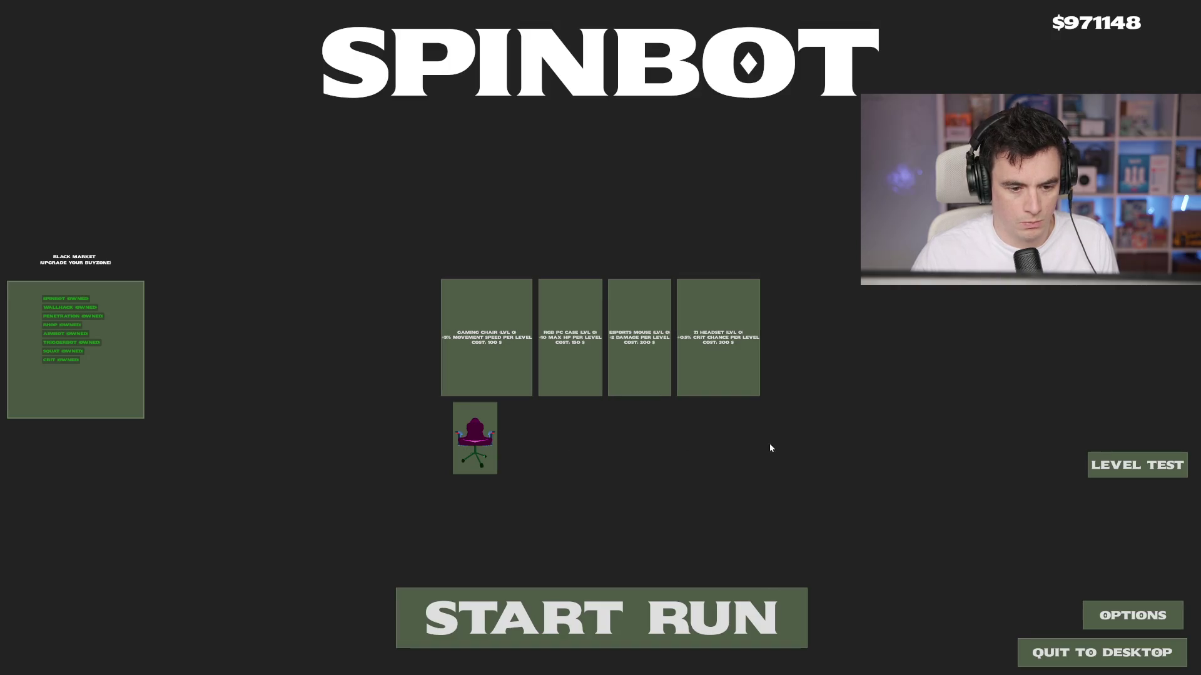
key("alt+F4")
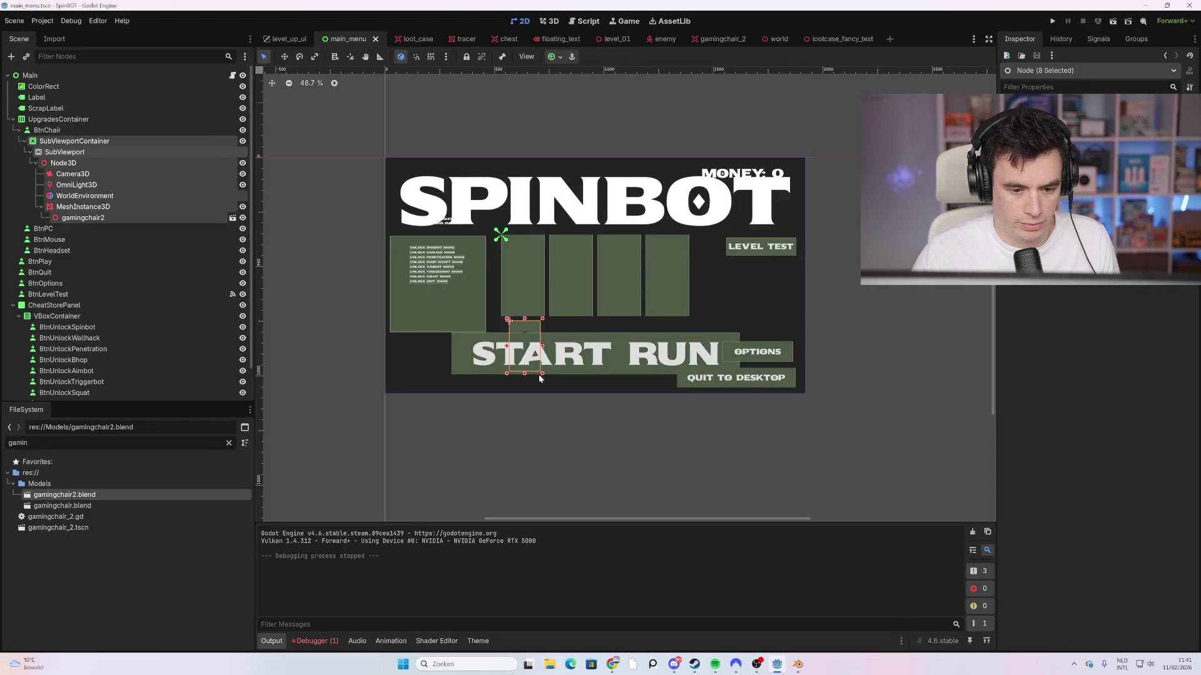
mouse_move(564, 385)
left_mouse_down()
mouse_move(570, 405)
mouse_move(546, 388)
left_mouse_up()
key("F5")
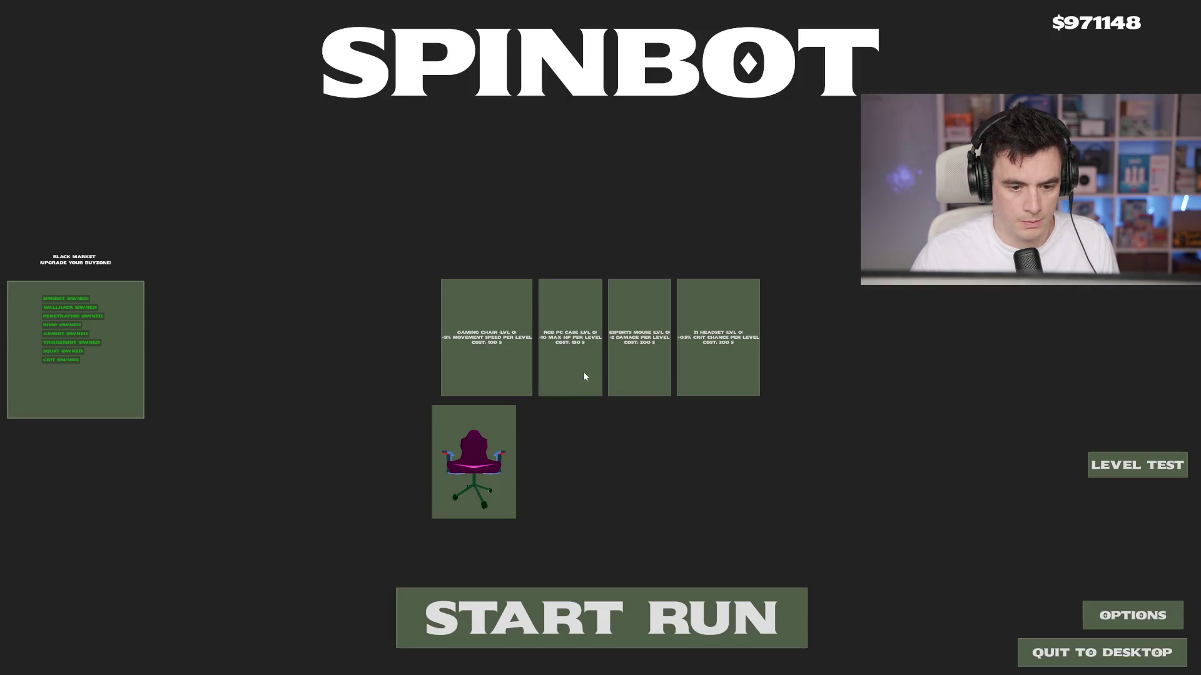
key("alt+F4")
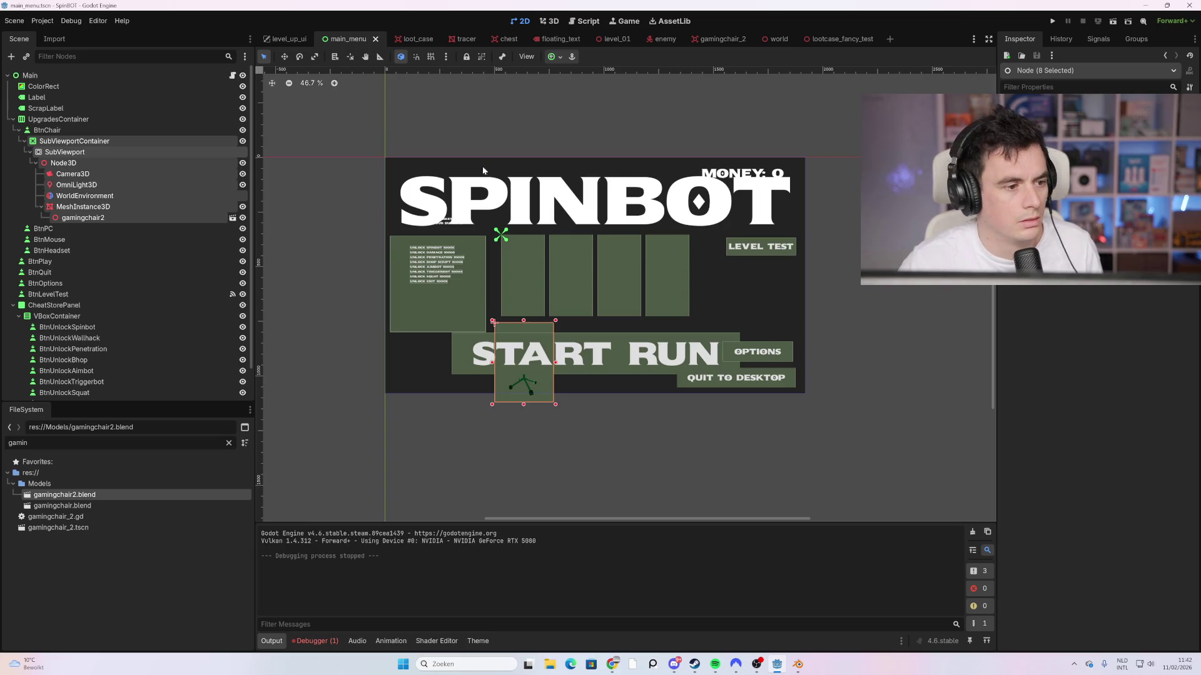
left_click(104, 142)
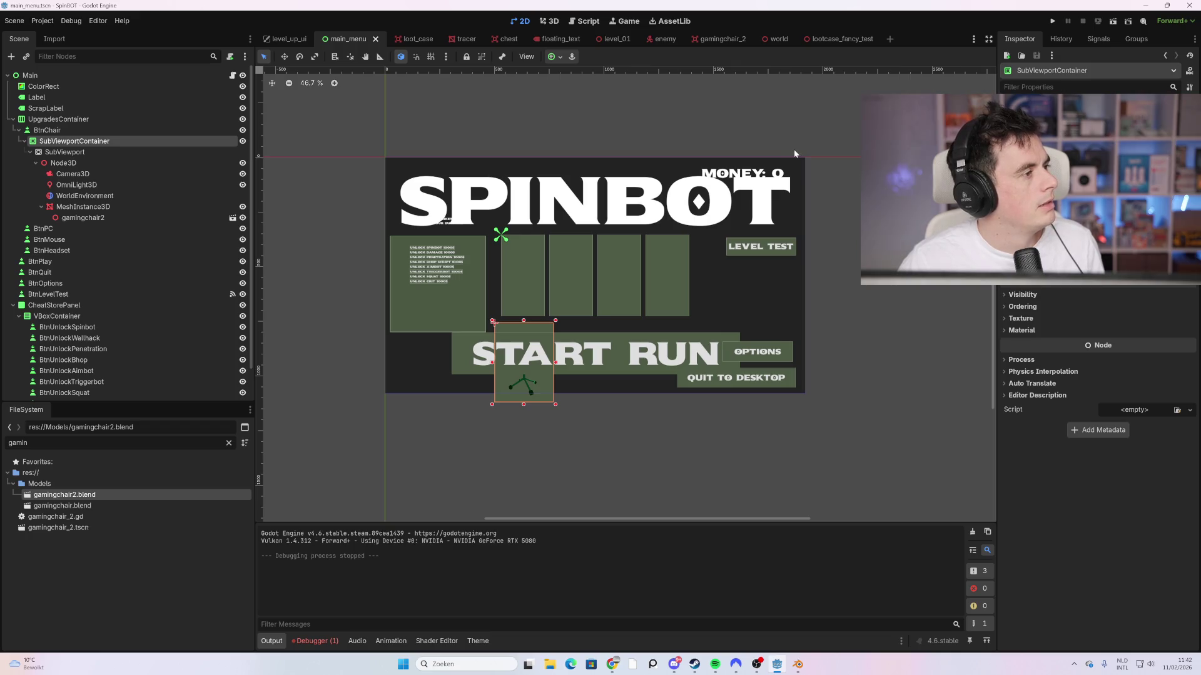
Step: Turn on Transparent BG for the SubViewport, raise the chair preview about 100 px, and run the game
left_click(166, 152)
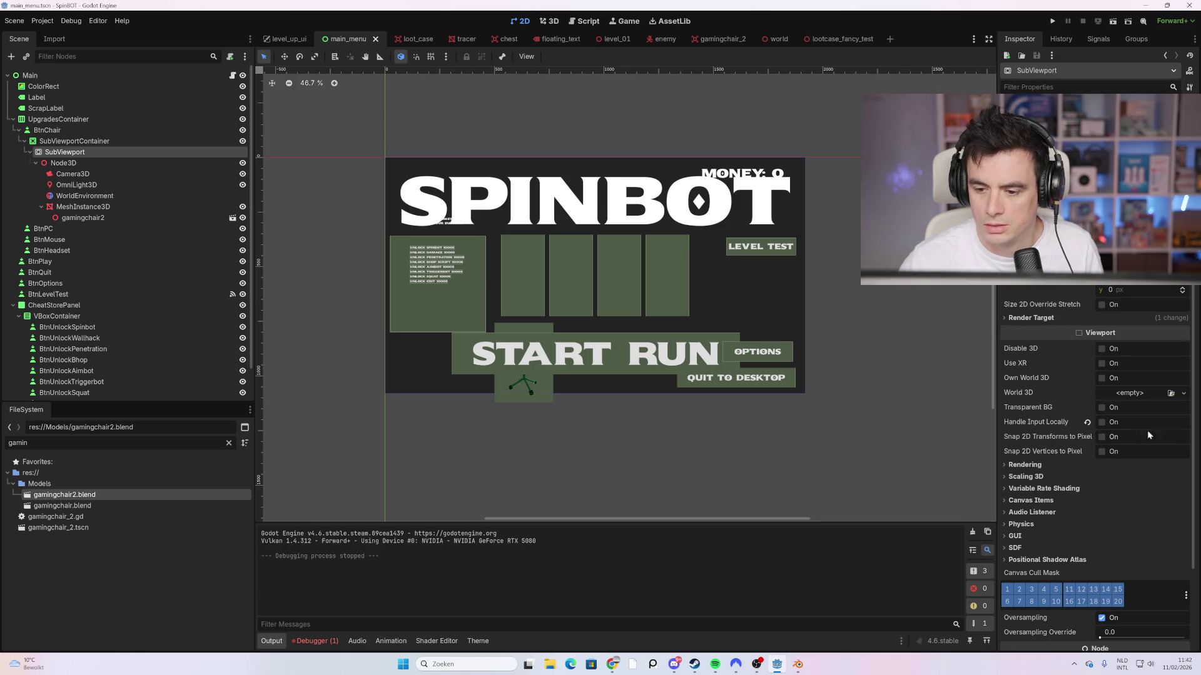
left_click(1101, 408)
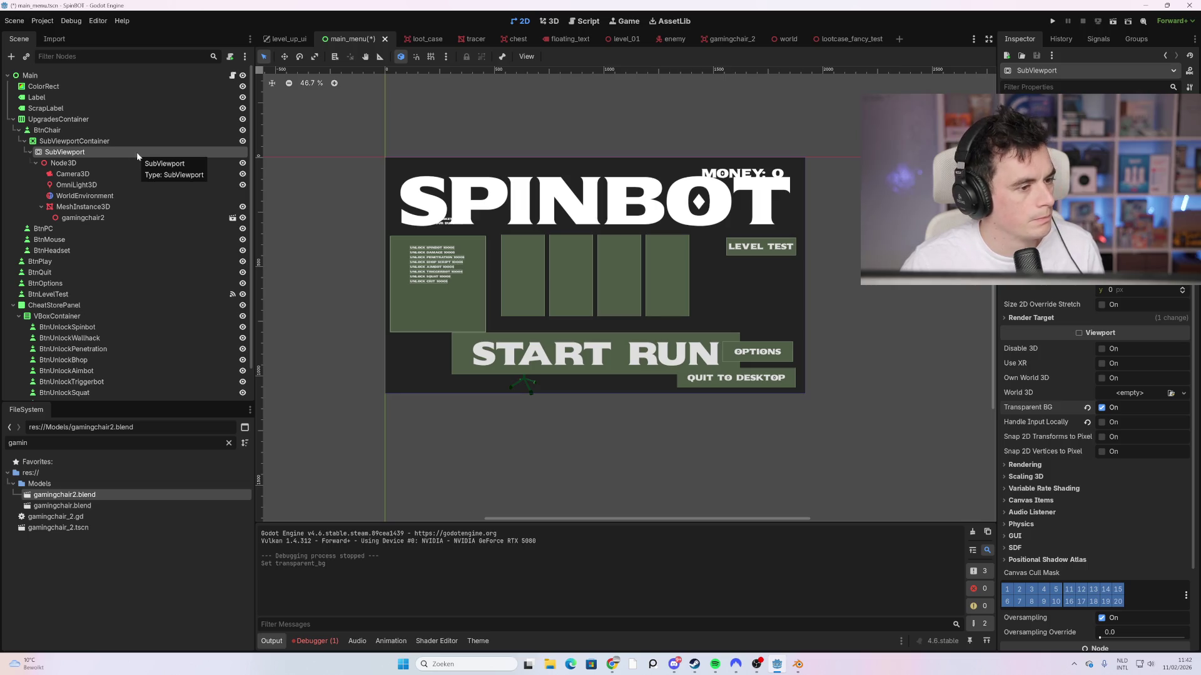
left_click(129, 143)
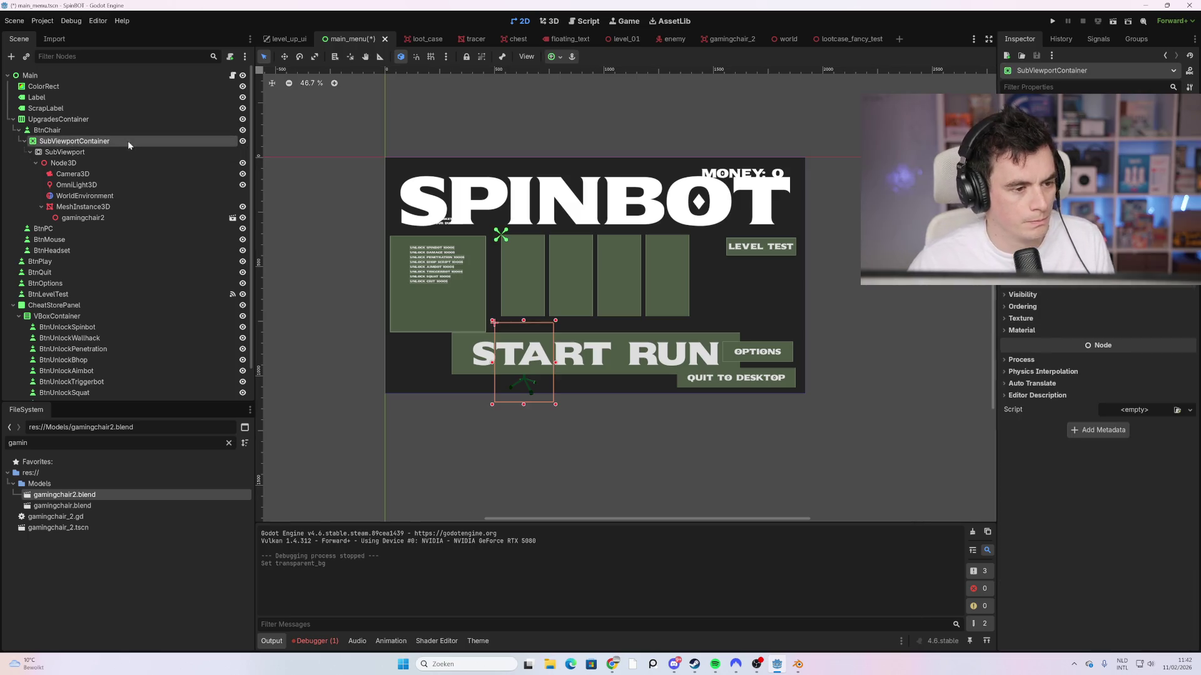
left_click_drag(535, 364, 535, 300)
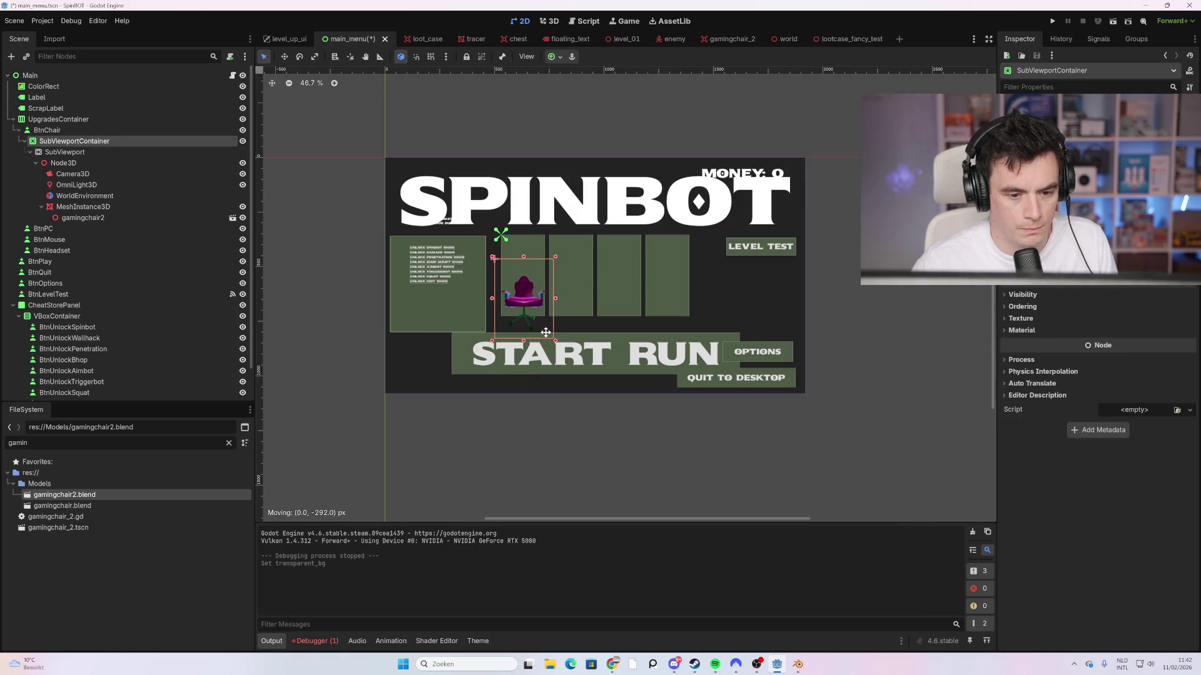
key("F5")
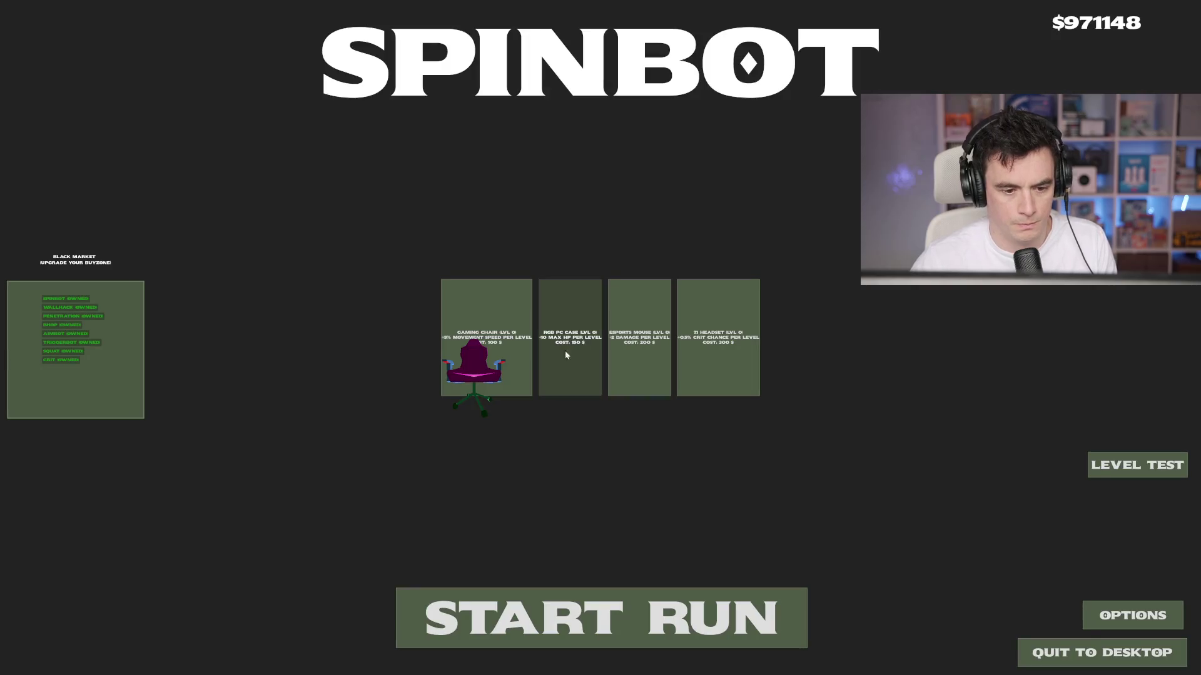
Step: Nudge the chair preview down, then raise it above the first card, test-running the game each time
key("alt+F4")
mouse_move(544, 314)
left_mouse_down()
mouse_move(546, 340)
mouse_move(546, 307)
mouse_move(544, 325)
left_mouse_up()
key("F5")
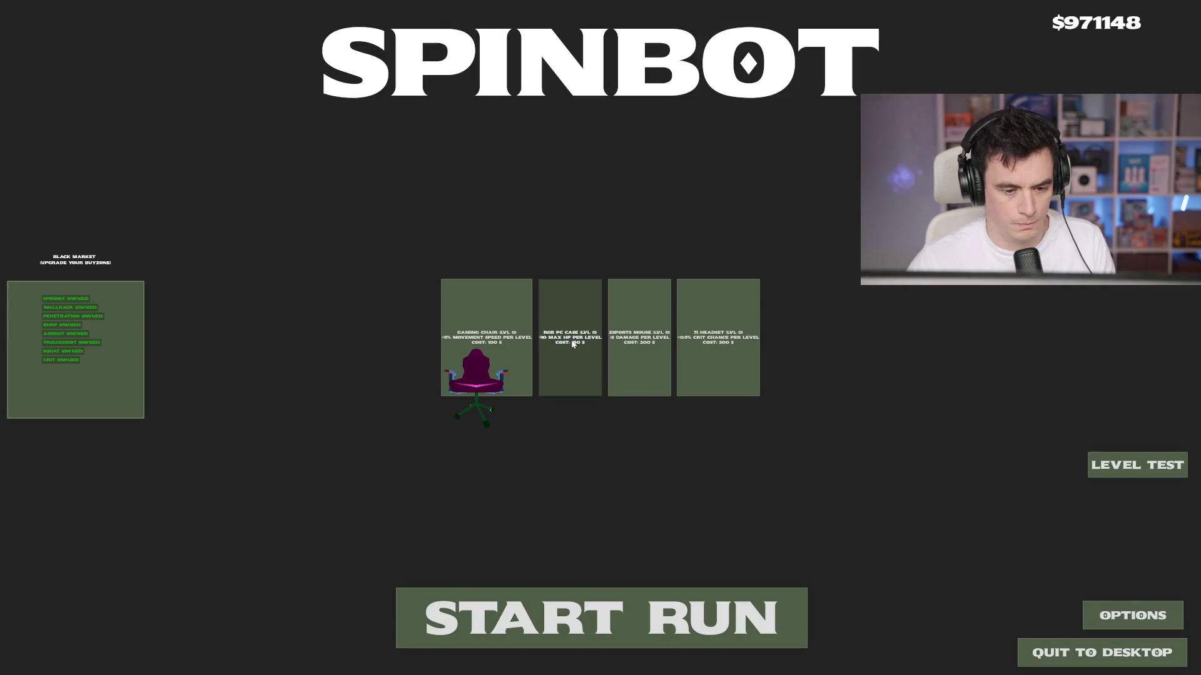
key("alt+F4")
left_click_drag(542, 300, 539, 232)
key("F5")
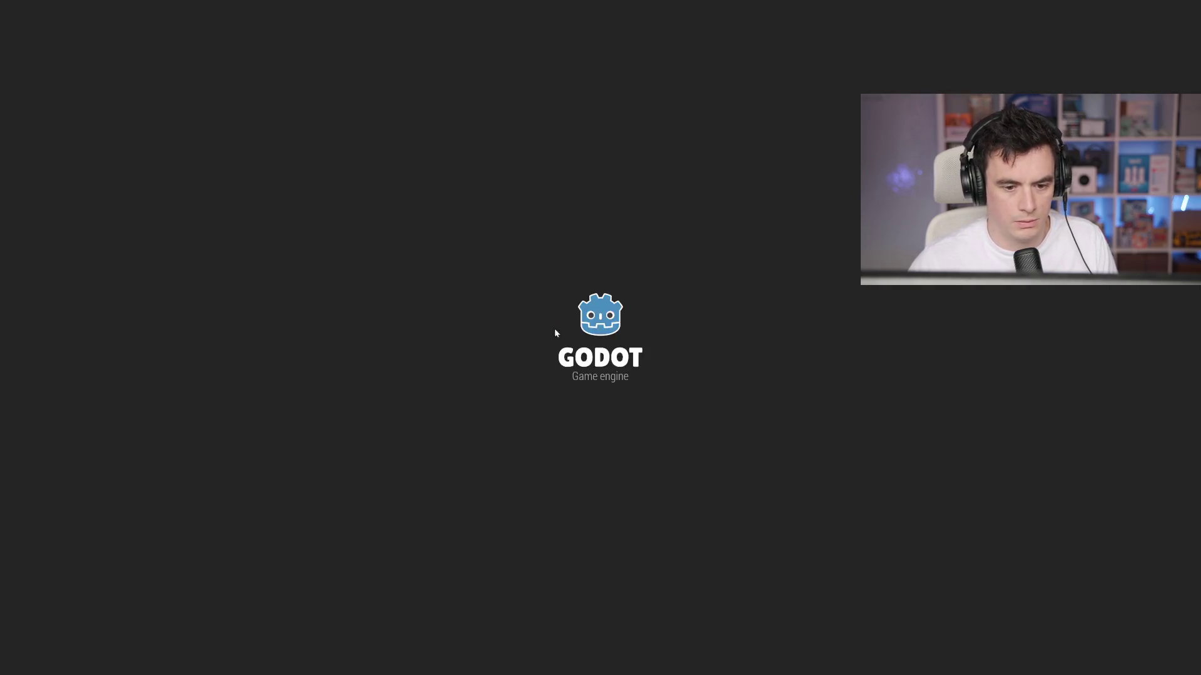
key("alt+F4")
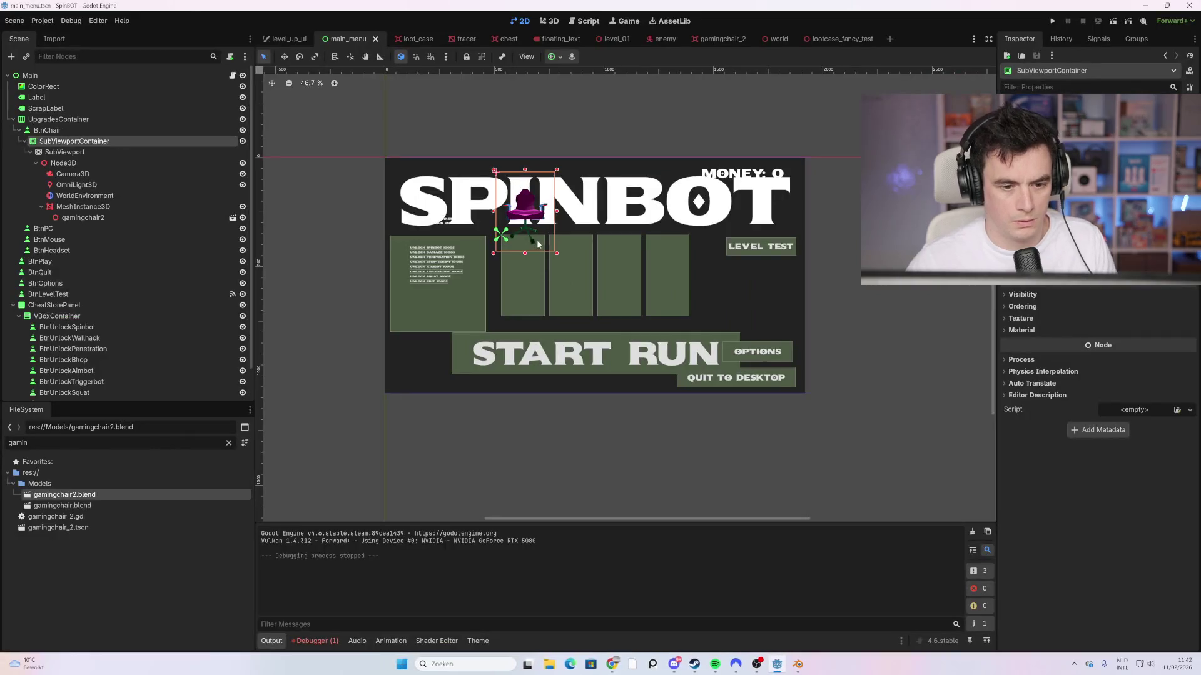
key("F5")
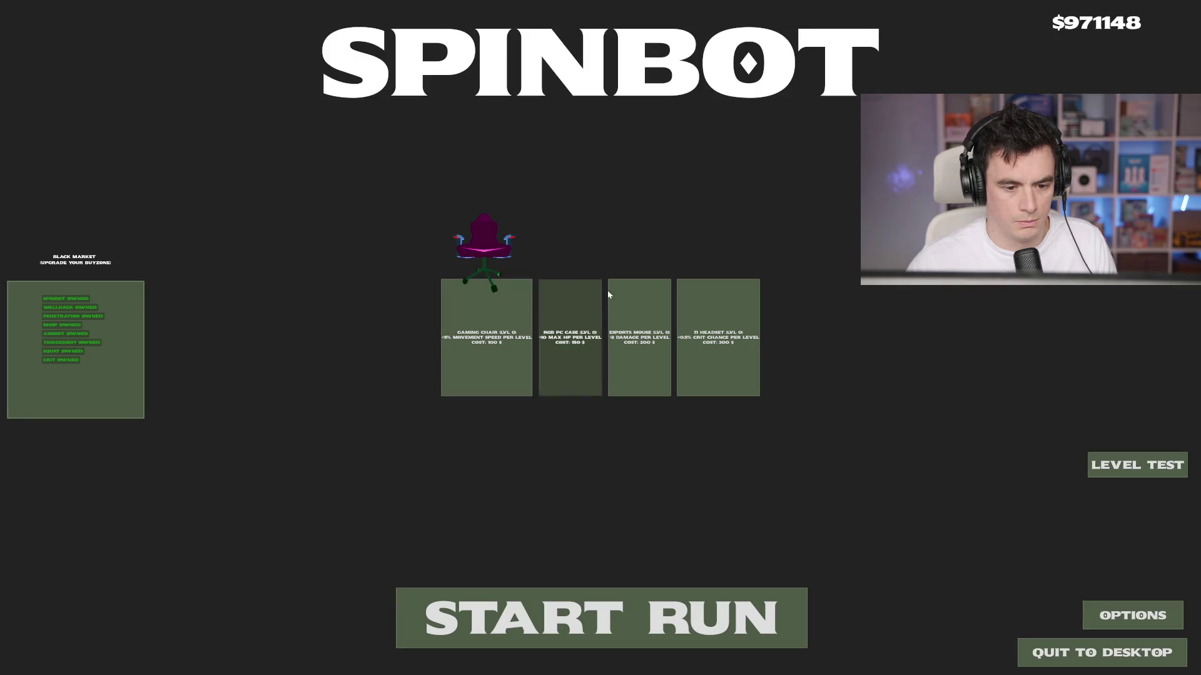
key("alt+F4")
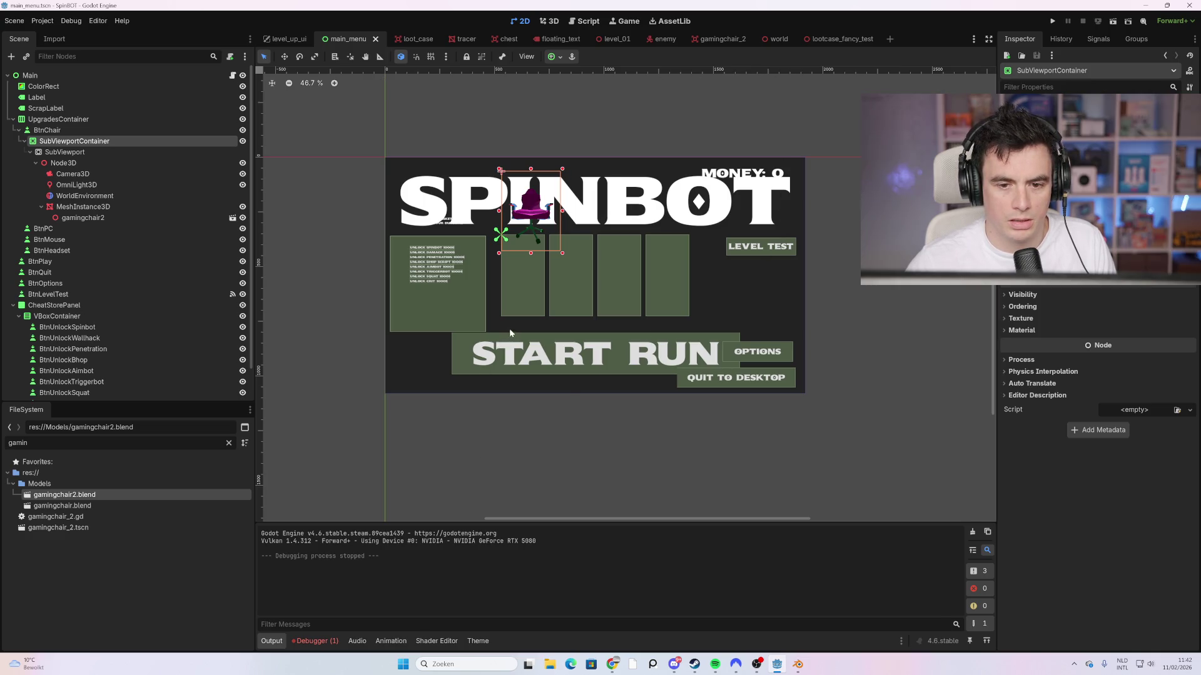
Step: Select the SubViewport and expand its Rendering, Process and Thread Group Inspector sections
scroll(557, 291, "up", 3)
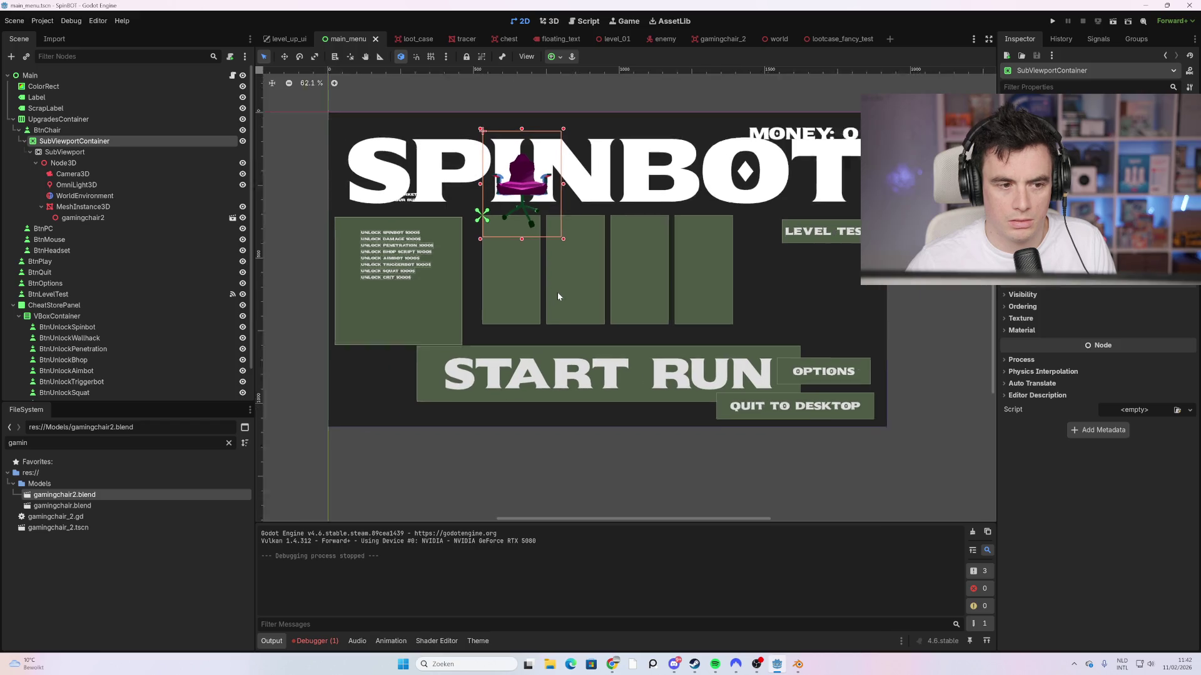
scroll(558, 292, "down", 2)
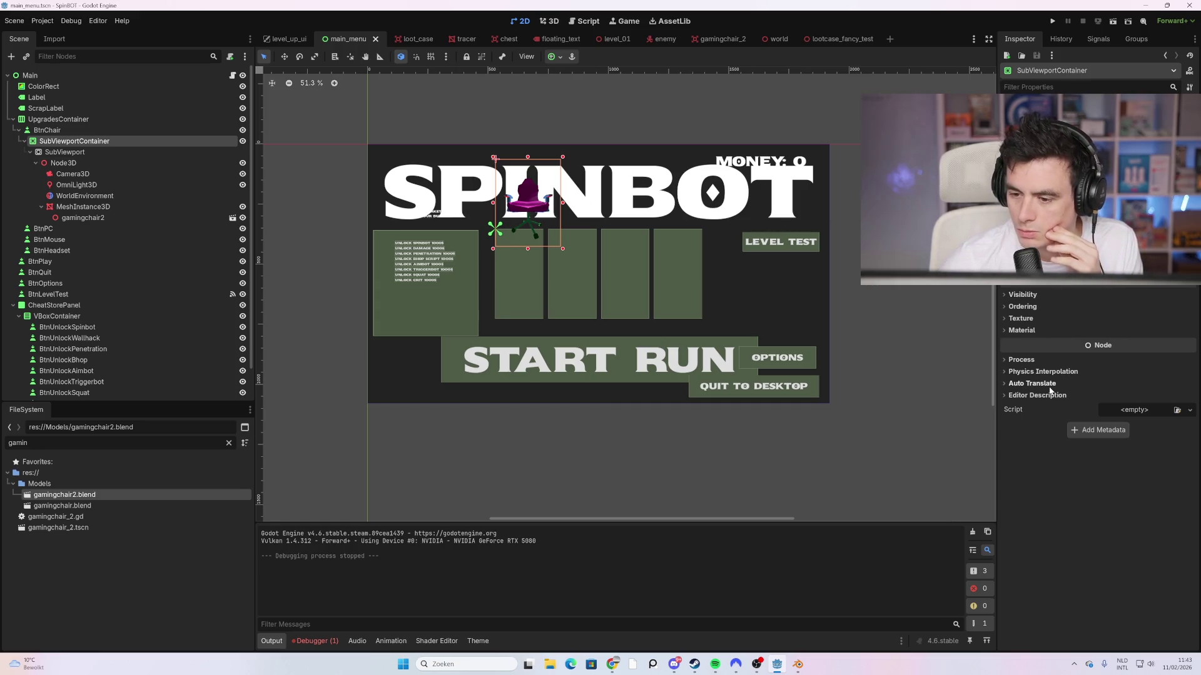
left_click(110, 154)
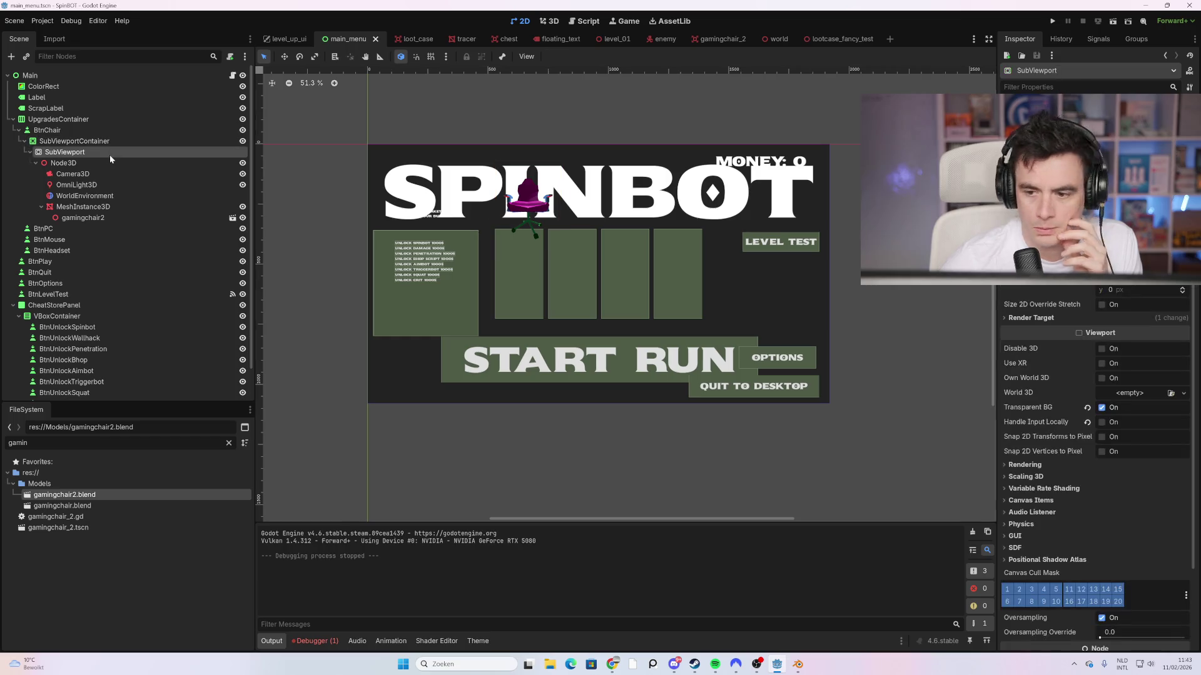
left_click(1061, 463)
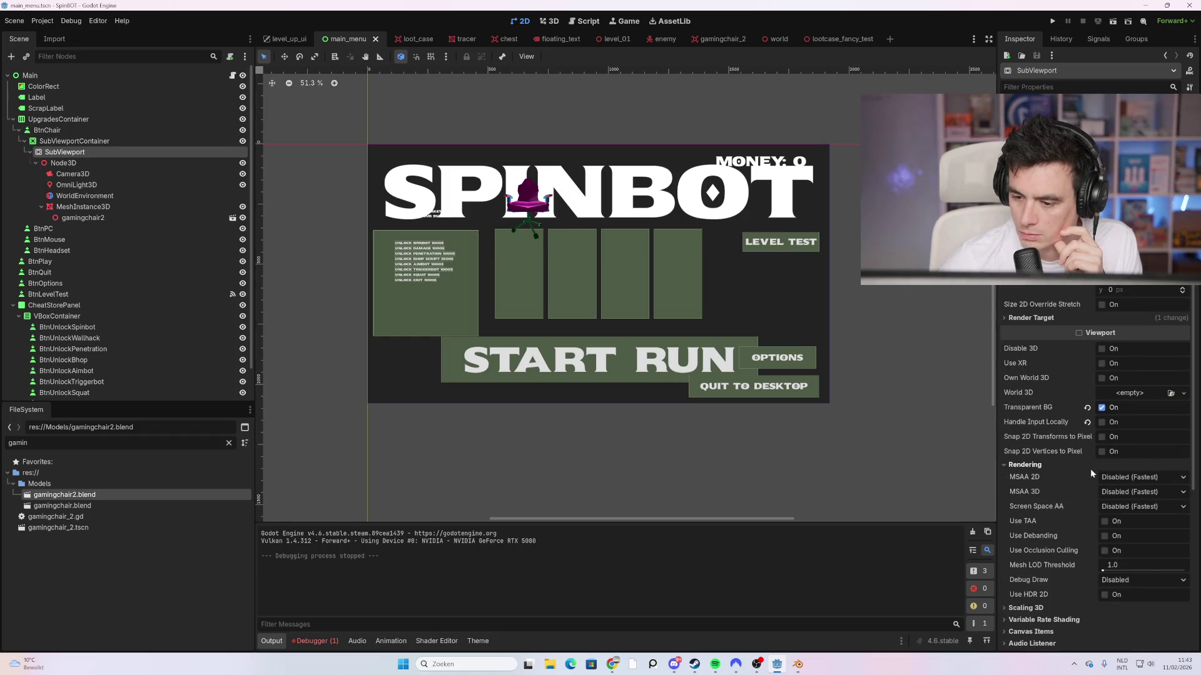
scroll(1090, 468, "down", 2)
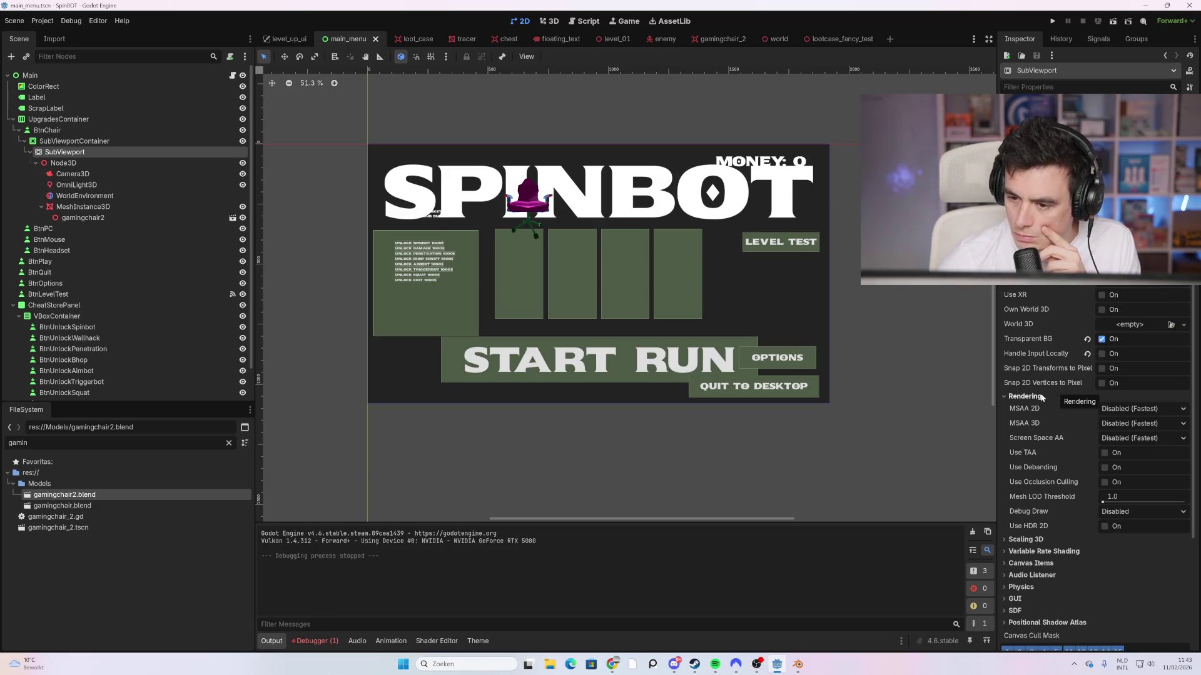
scroll(1094, 440, "down", 2)
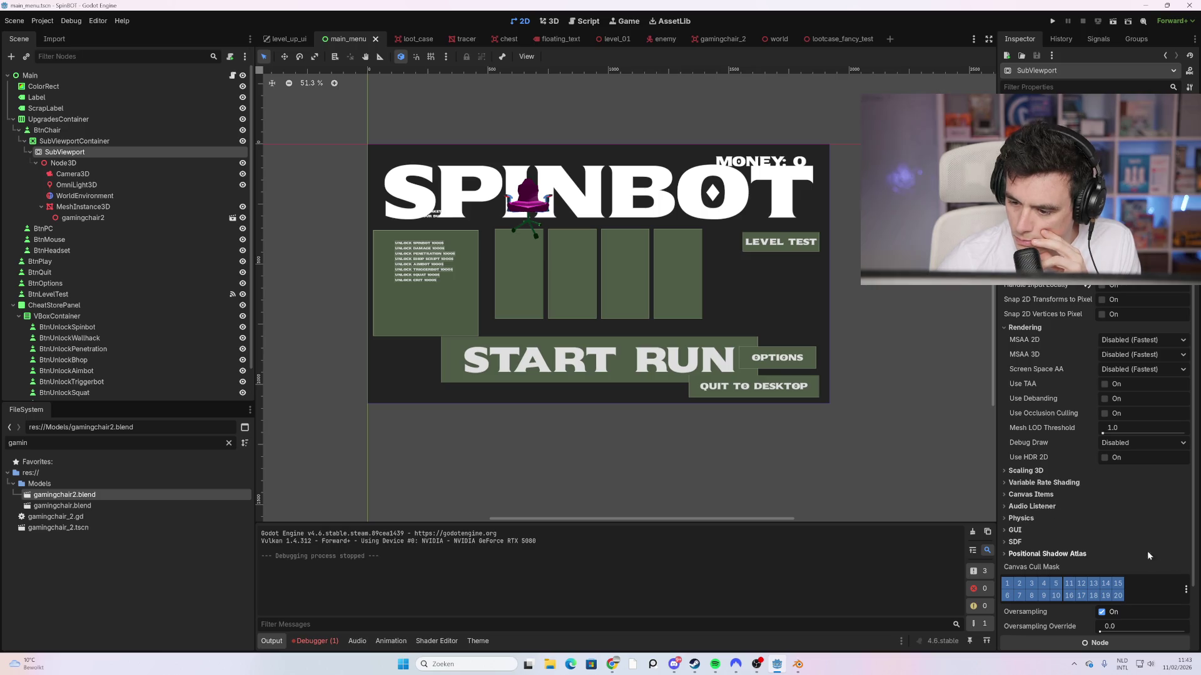
scroll(1124, 534, "down", 3)
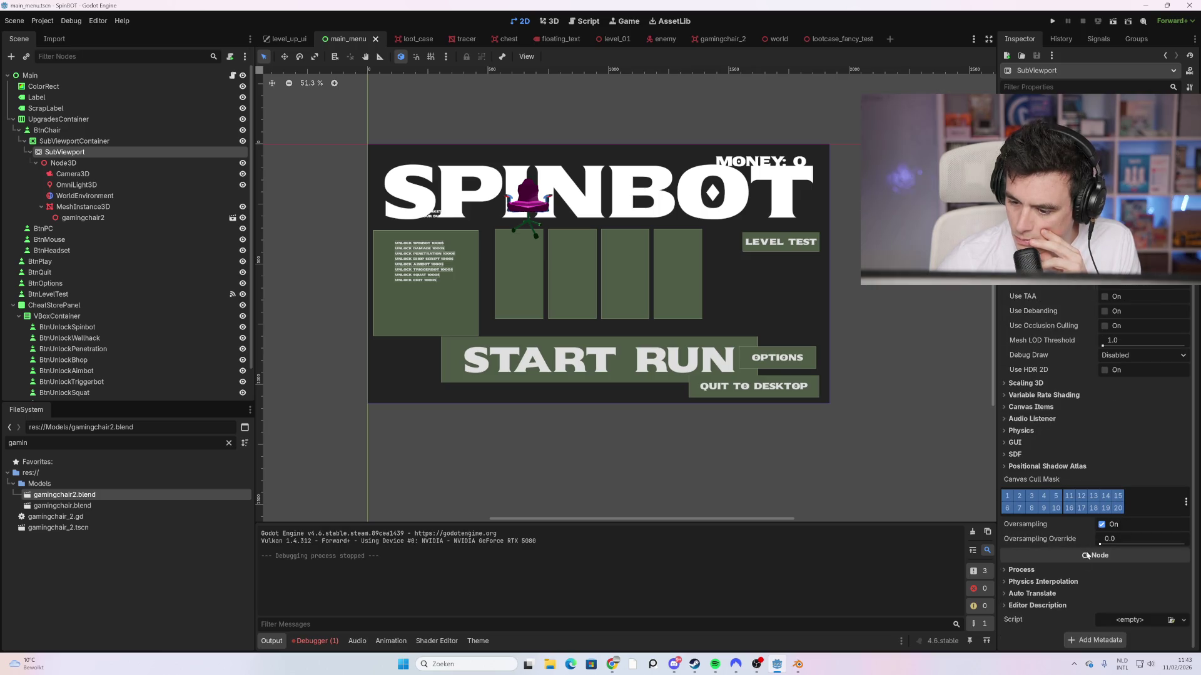
left_click(1046, 571)
scroll(1045, 569, "down", 2)
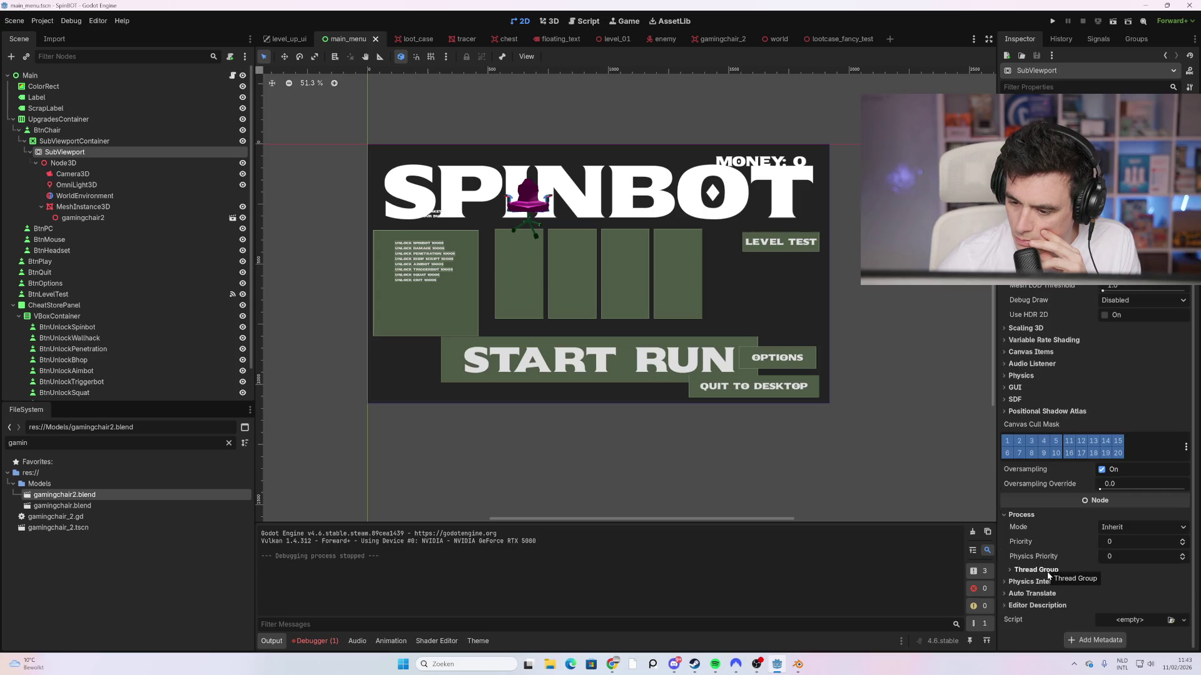
left_click(1047, 569)
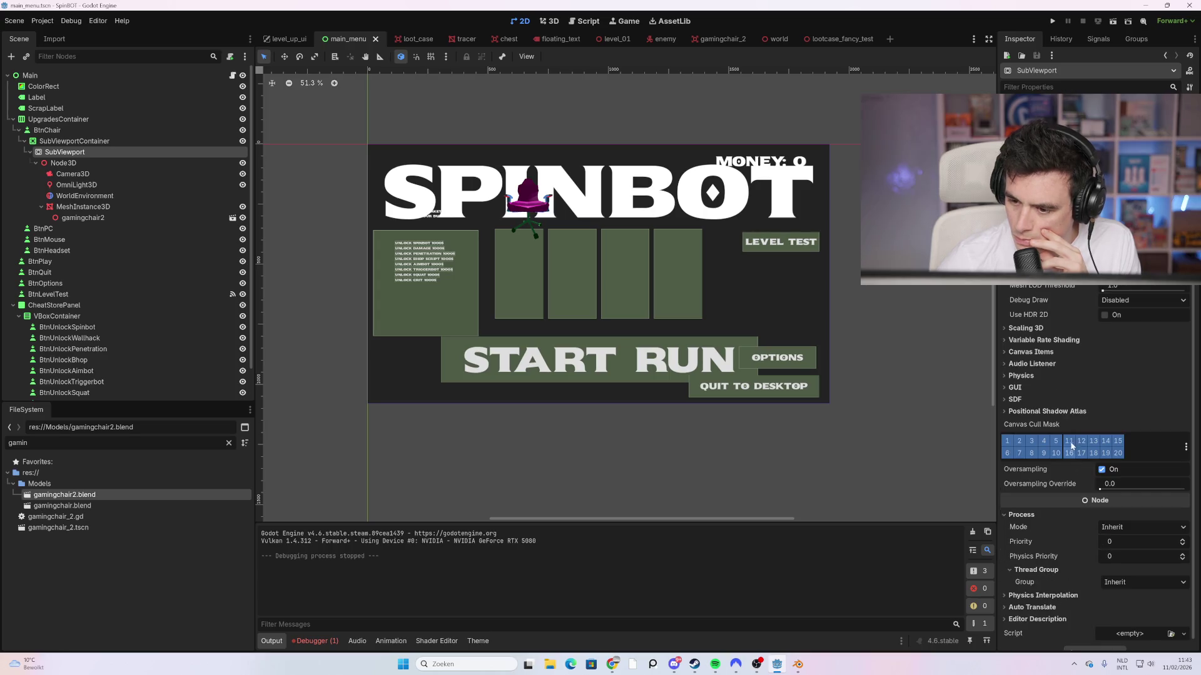
Step: Expand the SubViewport's Render Target section and open the Clear Mode choices
scroll(1035, 353, "up", 2)
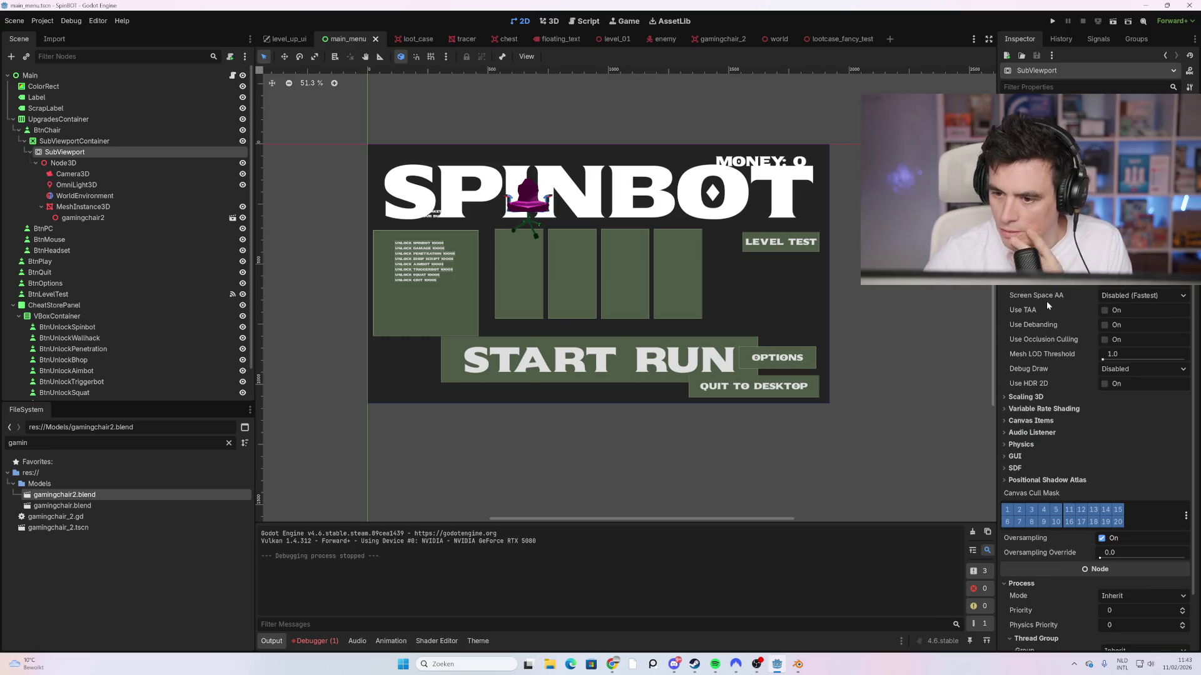
scroll(1046, 305, "up", 2)
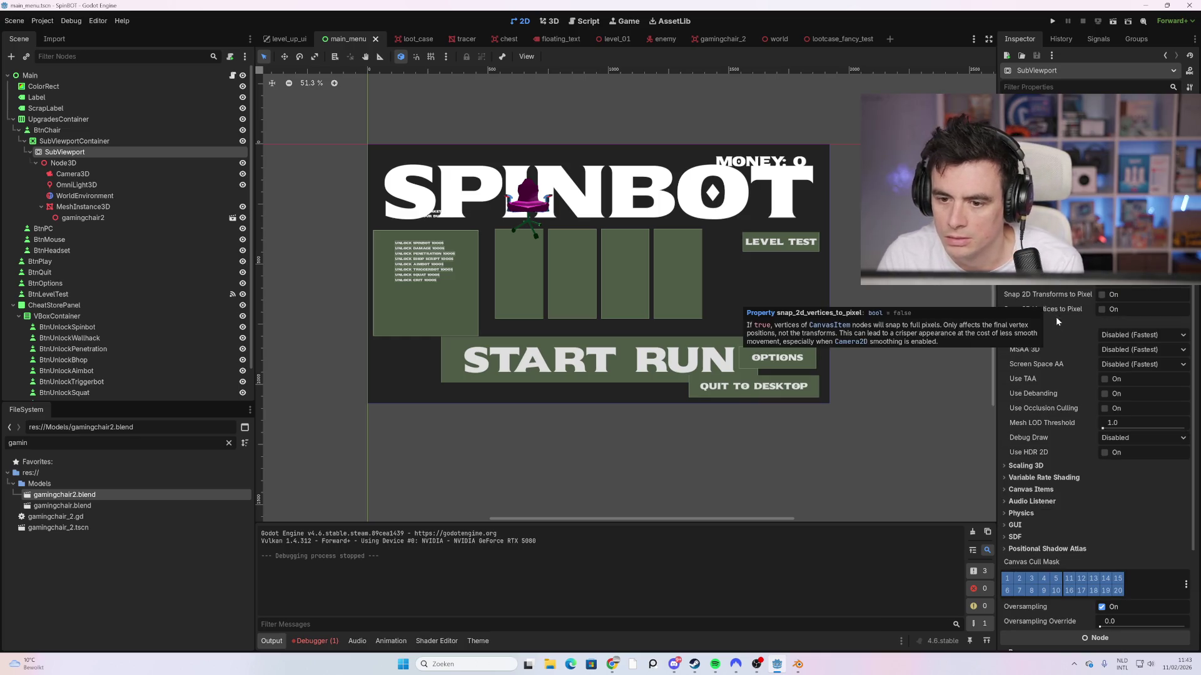
scroll(1044, 373, "up", 4)
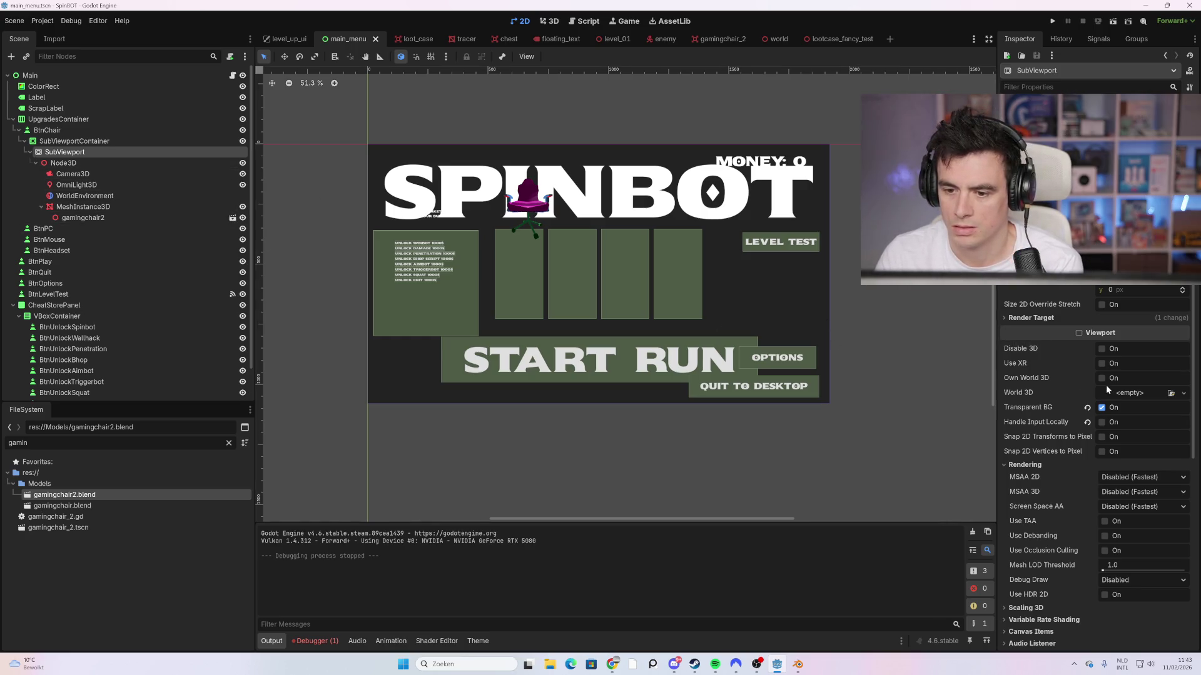
left_click(1031, 317)
left_click(1142, 331)
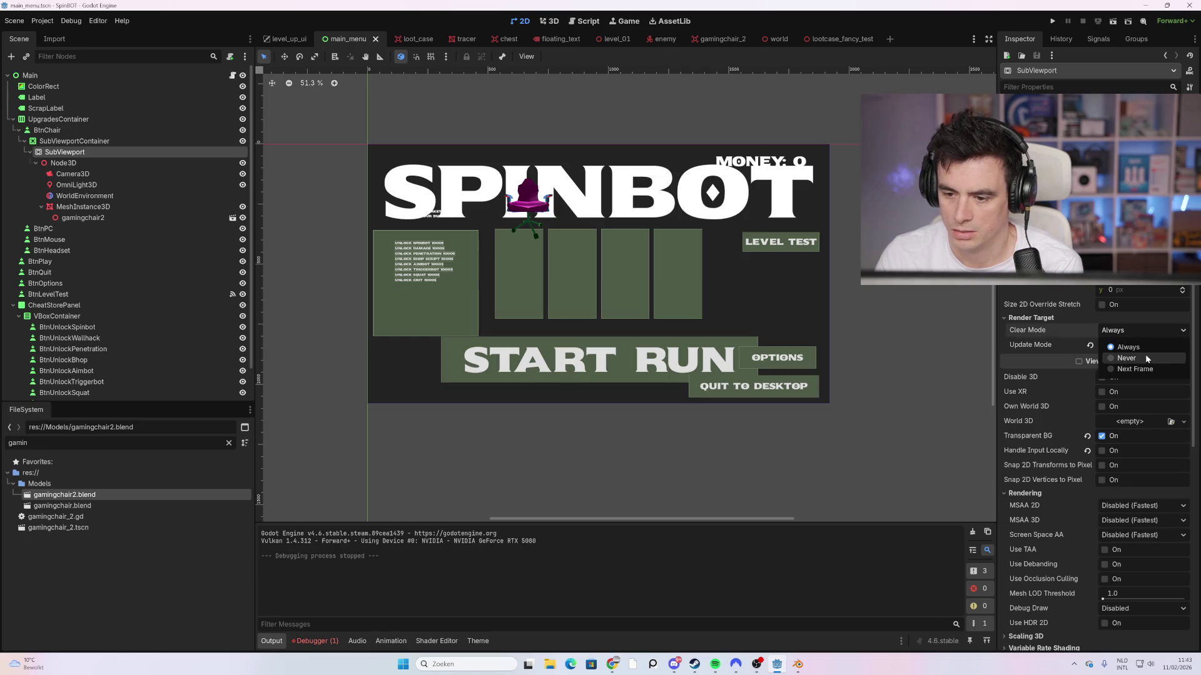
Step: Keep Clear Mode at Always, set Update Mode to When Visible, then select the BtnChair node
left_click(1139, 346)
left_click(1132, 347)
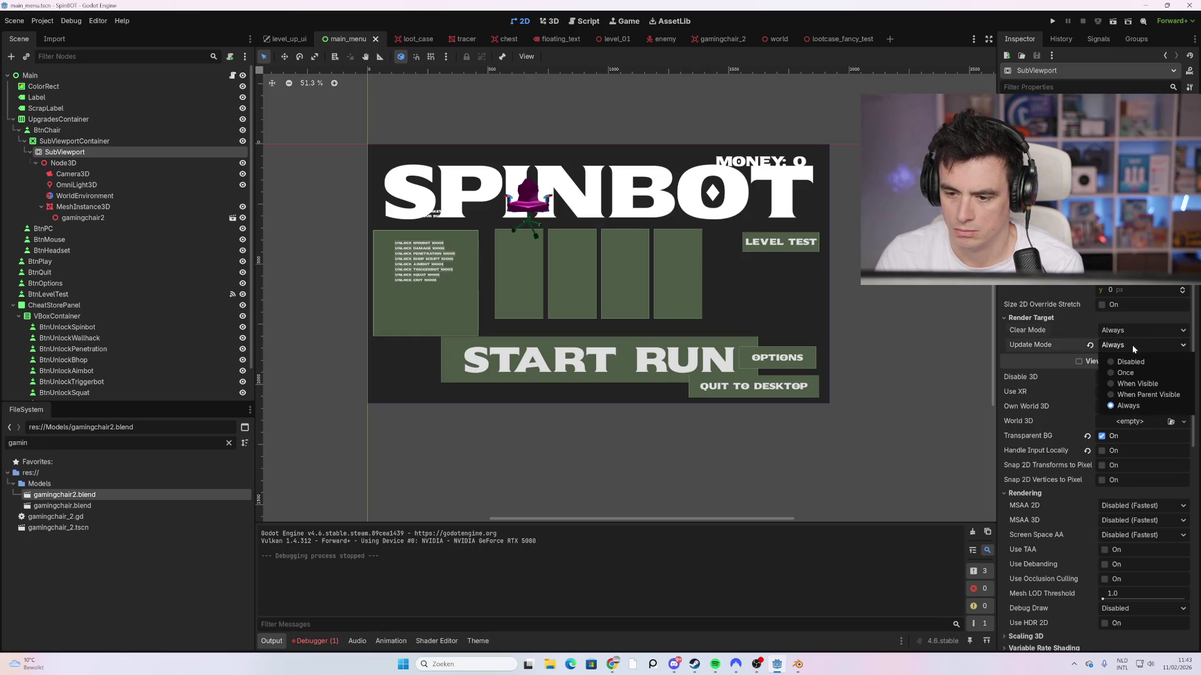
left_click(1139, 383)
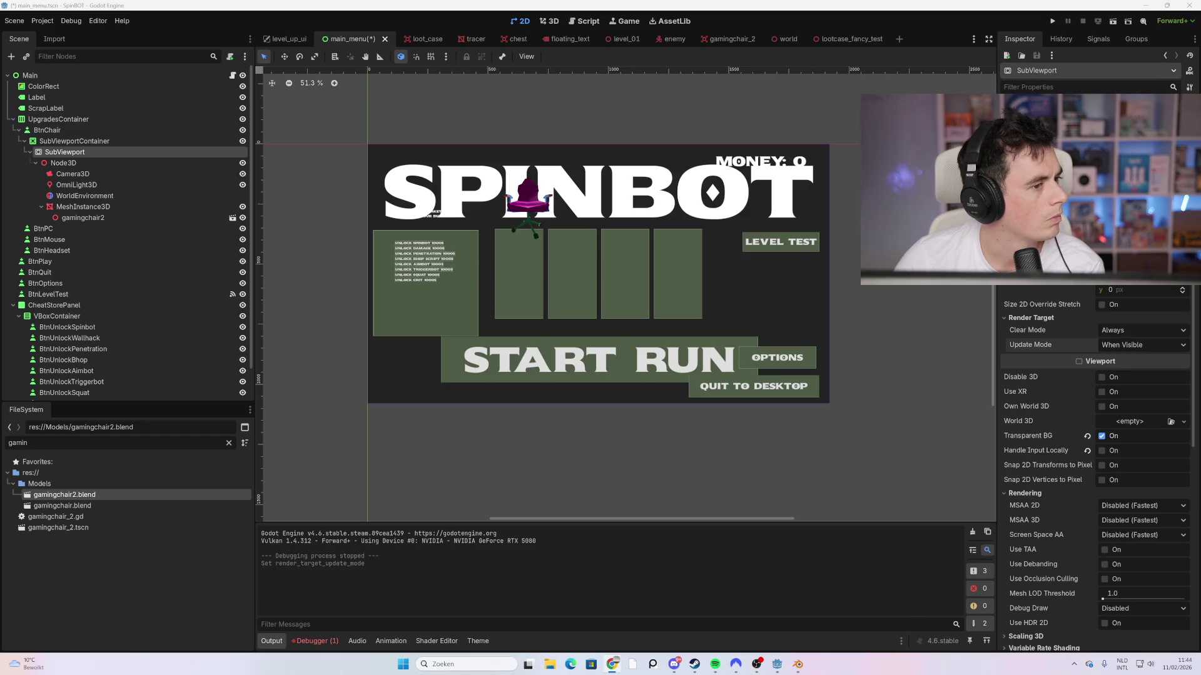
left_click(142, 155)
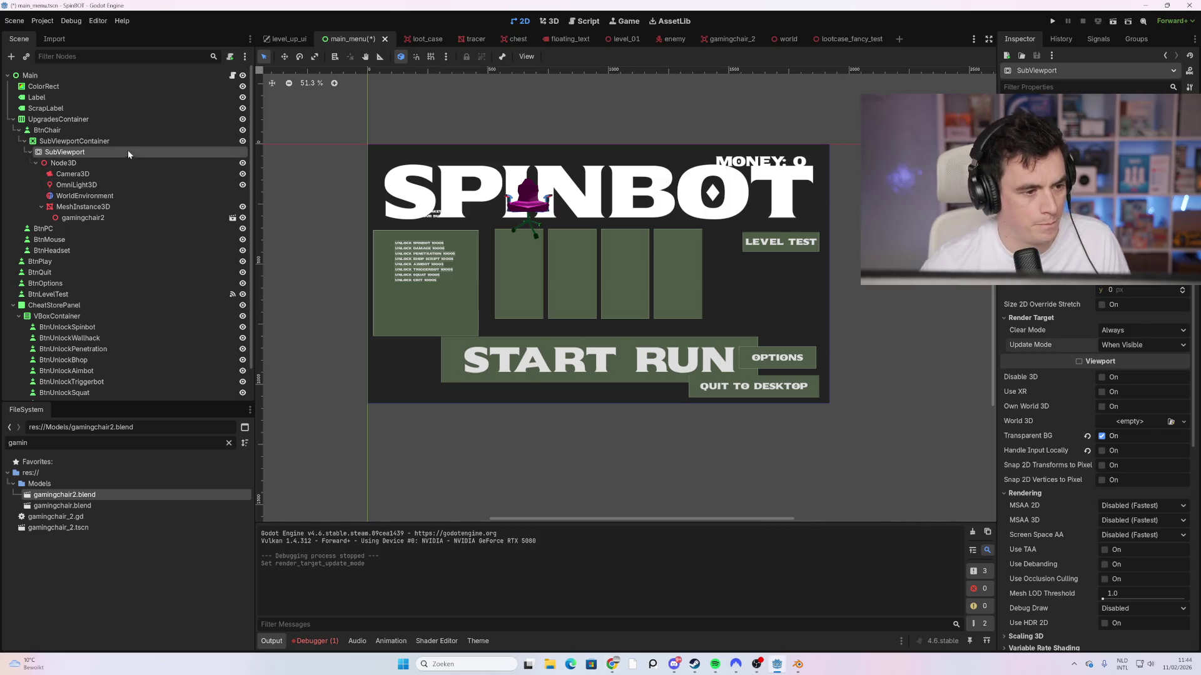
left_click(92, 133)
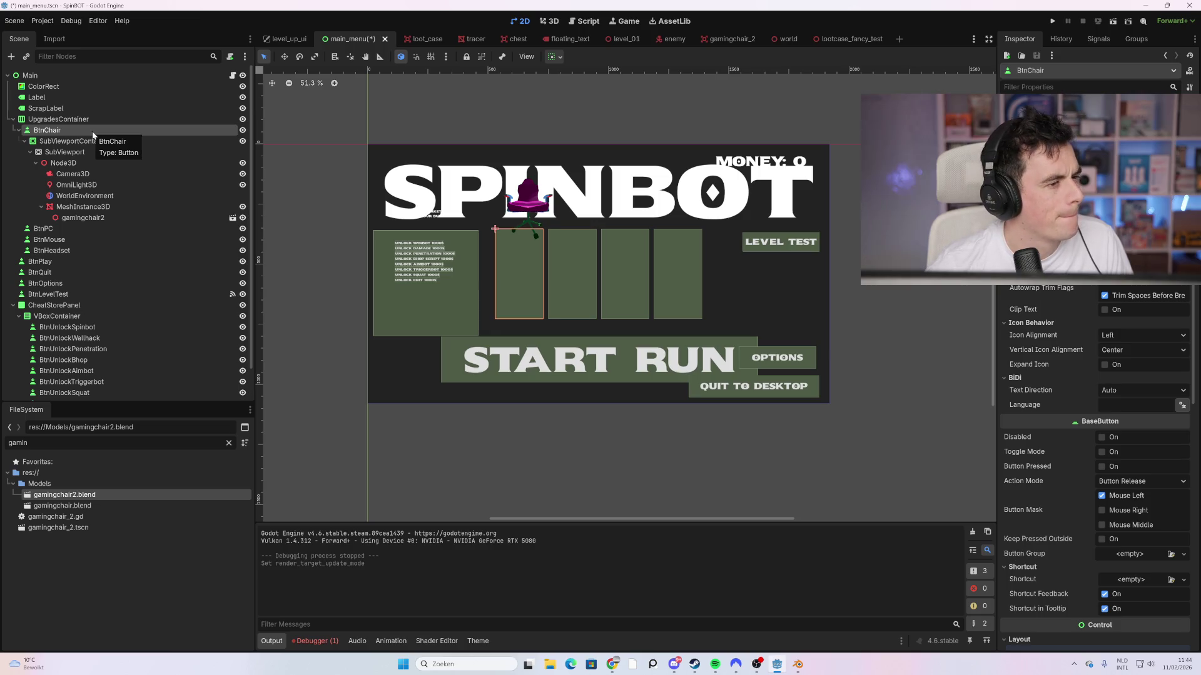
Step: Attach a new GDScript, res://node_3d.gd, to the Node3D holding the chair
left_click(99, 152)
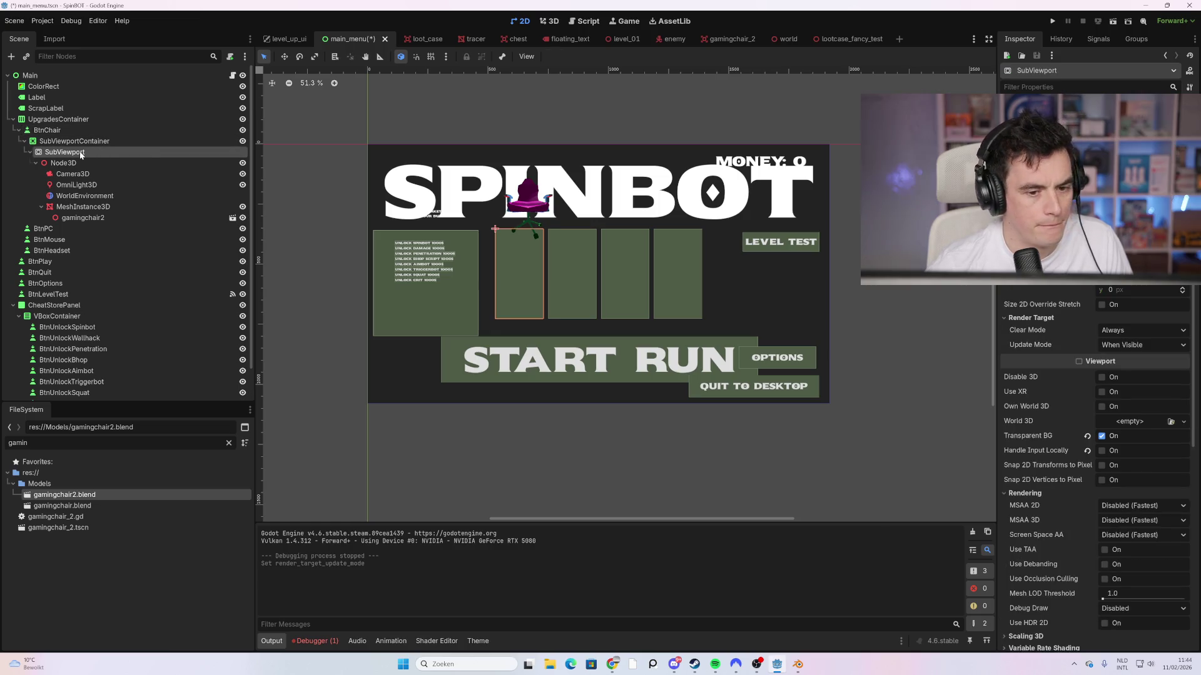
right_click(96, 150)
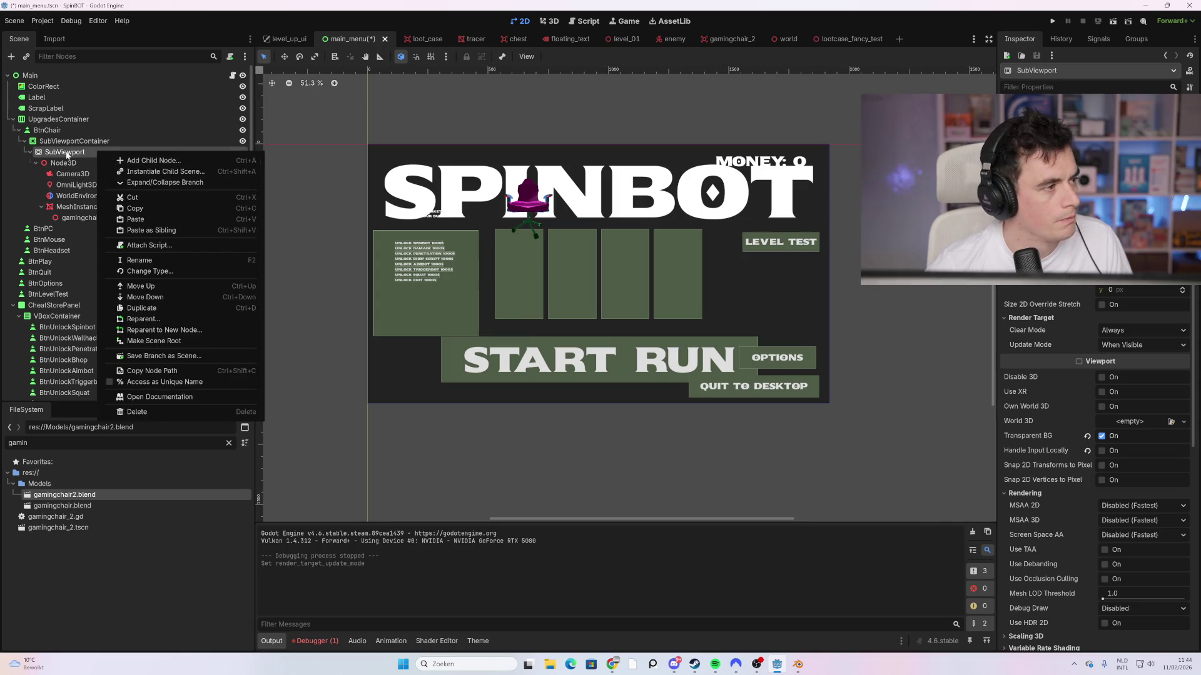
left_click(67, 153)
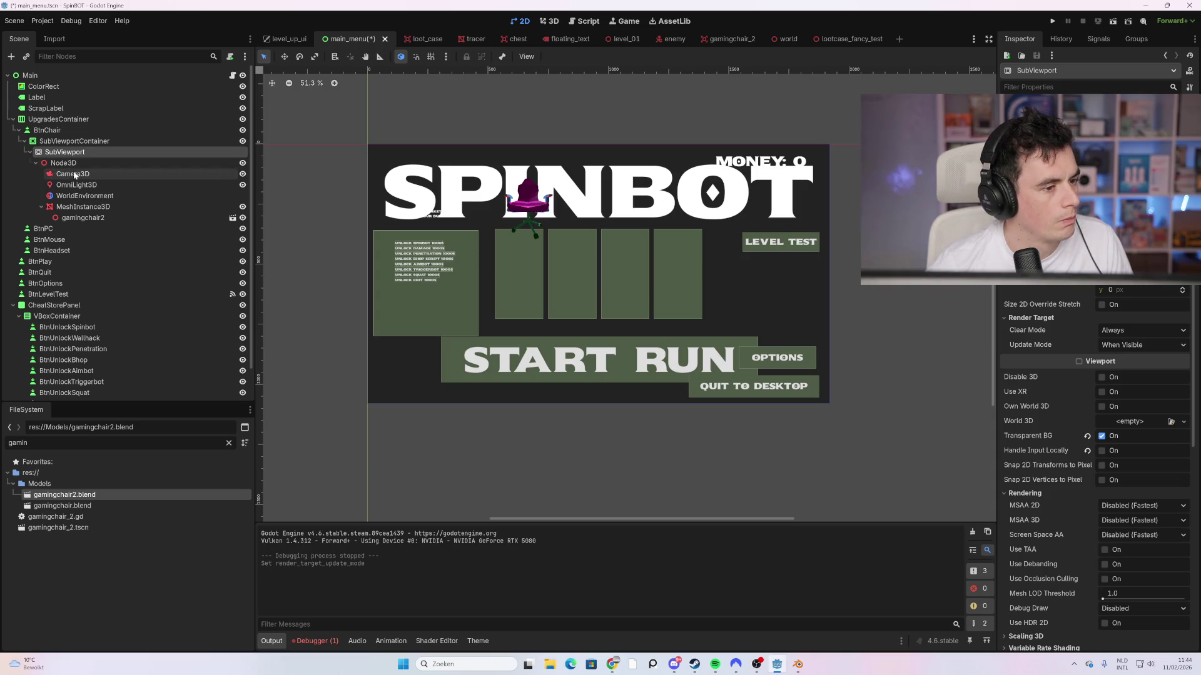
left_click(69, 163)
right_click(74, 166)
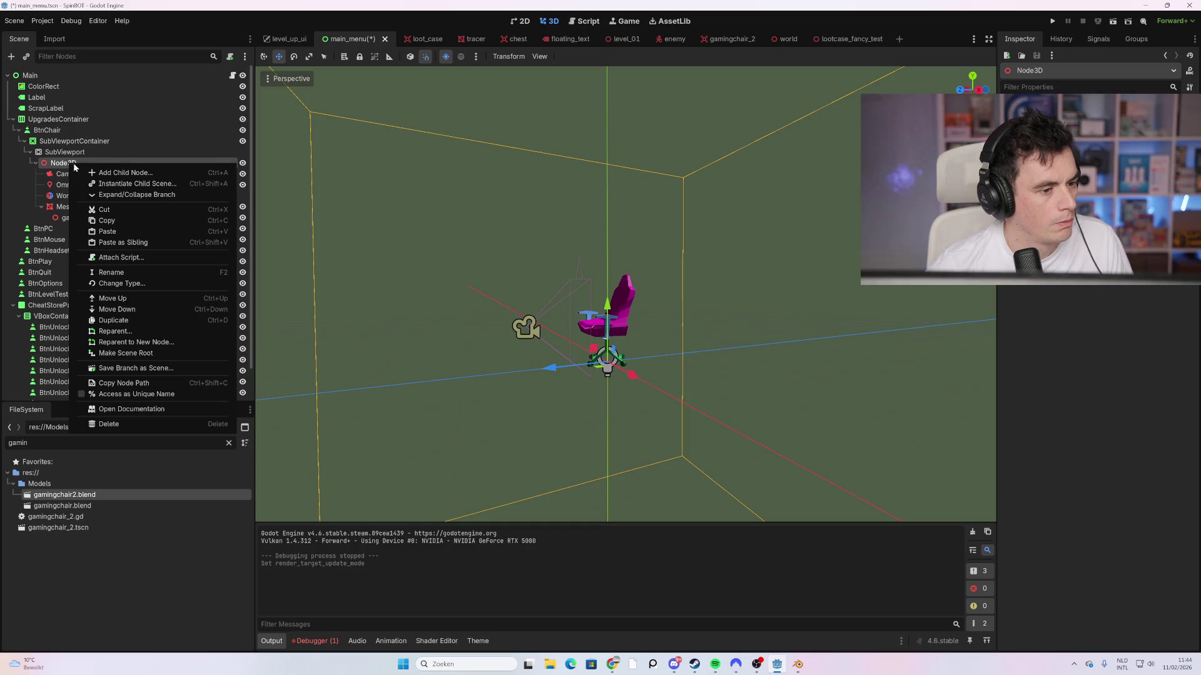
left_click(234, 58)
left_click(233, 59)
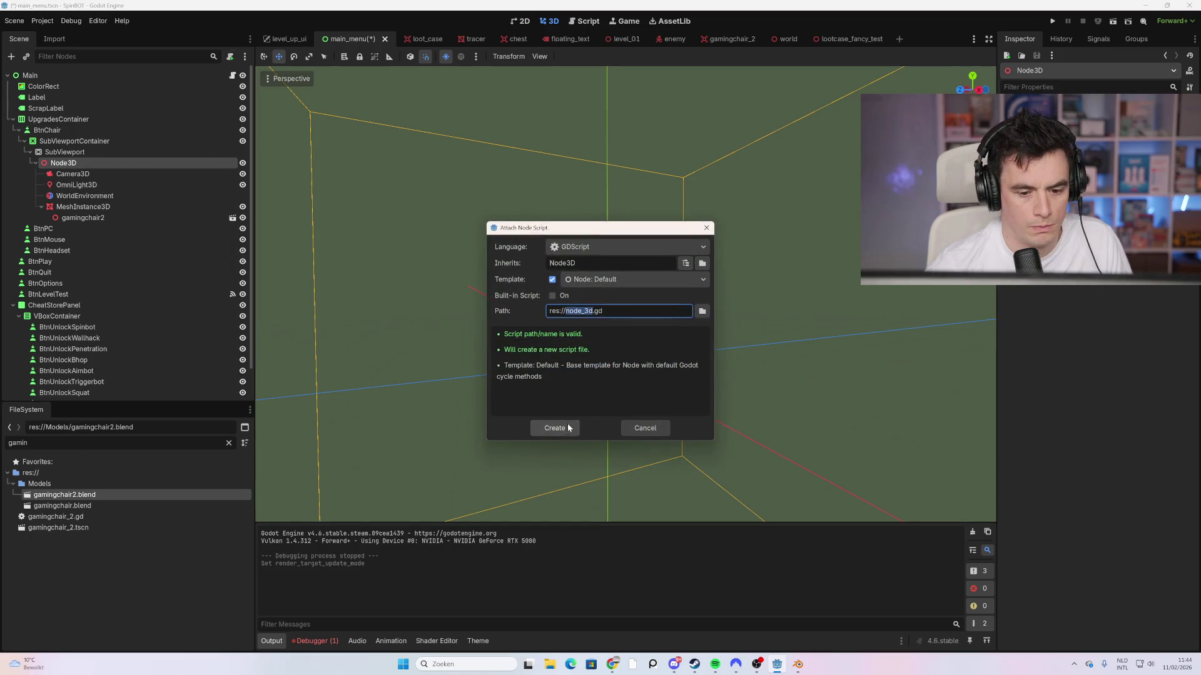
left_click(554, 428)
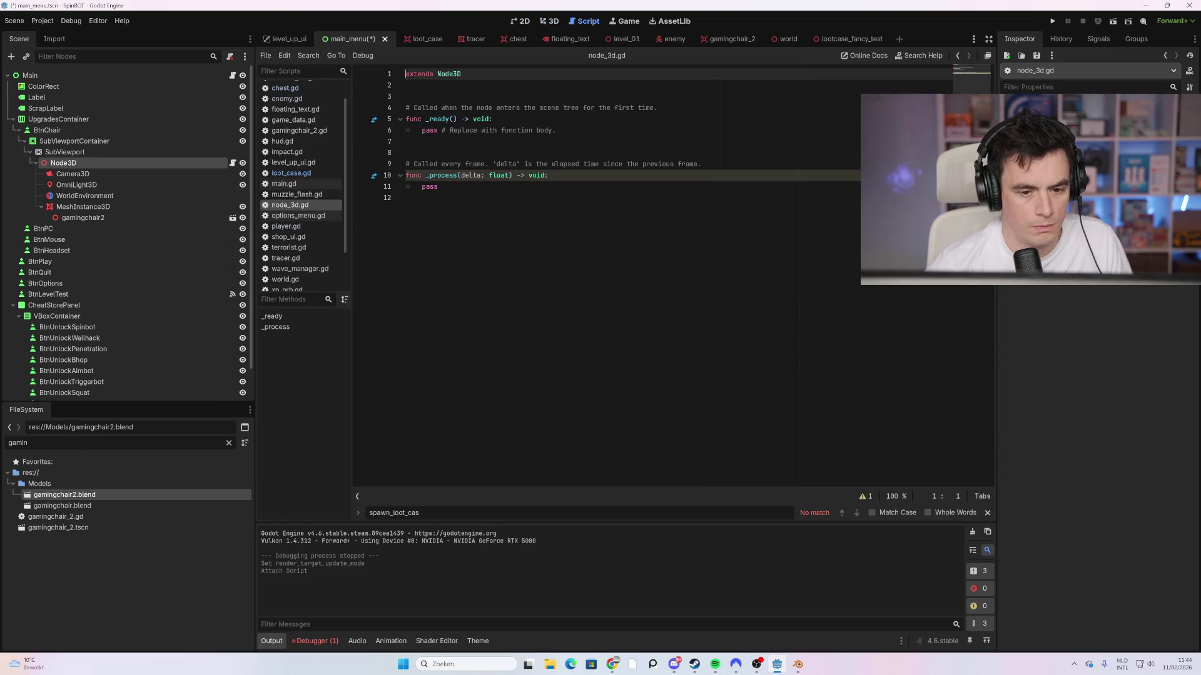
left_click(92, 206)
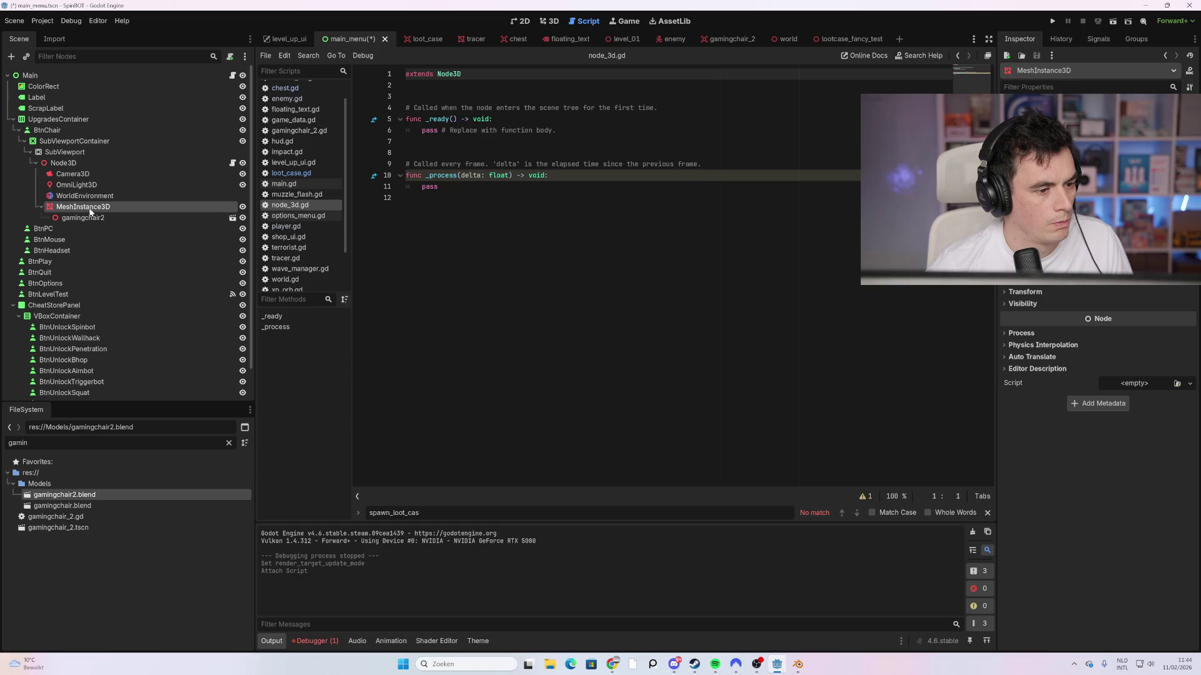
mouse_move(86, 211)
left_mouse_down()
mouse_move(413, 168)
mouse_move(430, 98)
left_mouse_up()
key("Down")
key("Down")
key("Down")
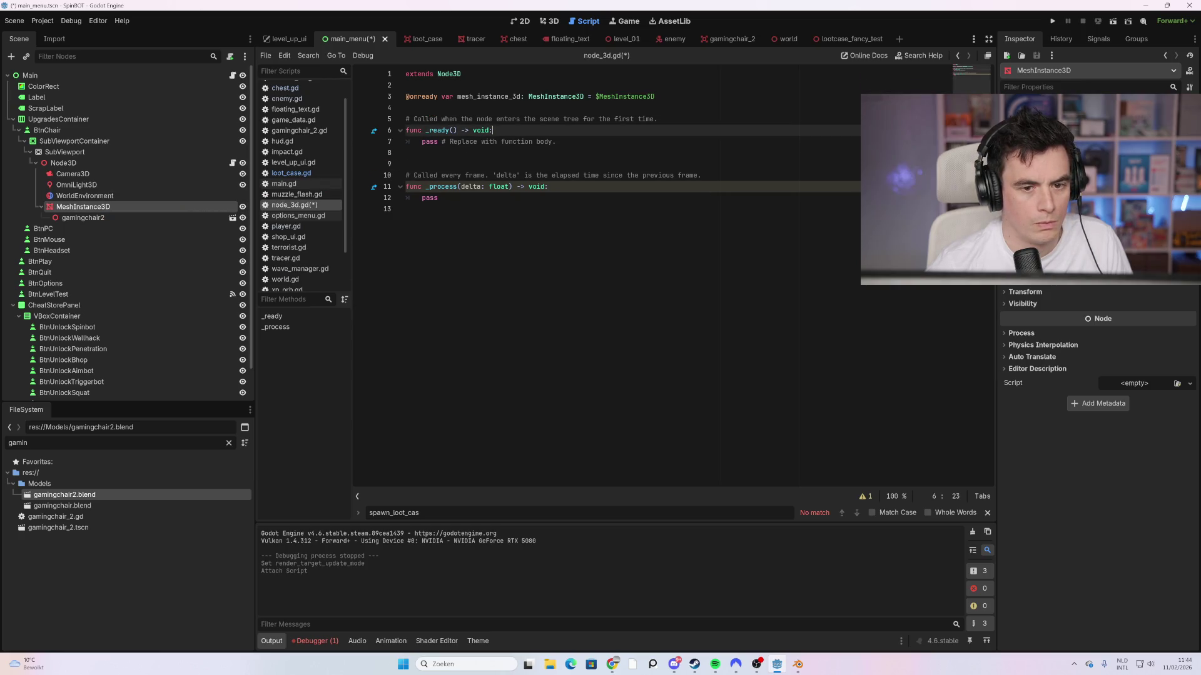
key("Down")
key("End")
key("shift+Home")
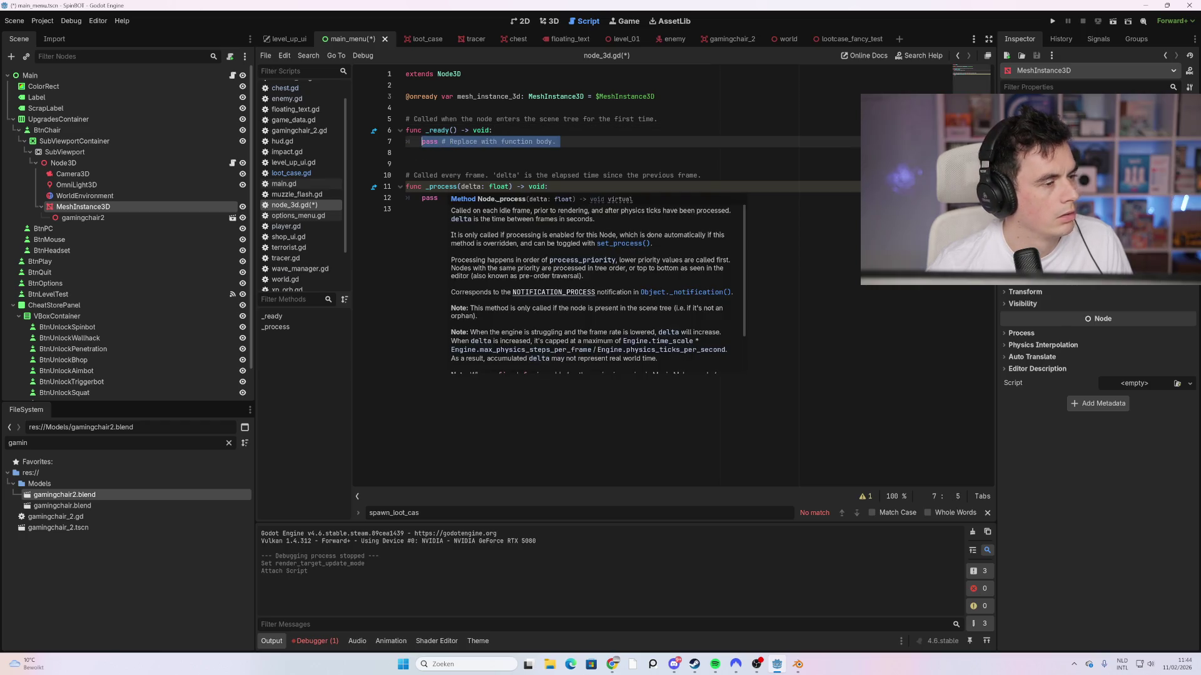
key("Down")
key("Down")
key("Down")
key("End")
key("shift+Home")
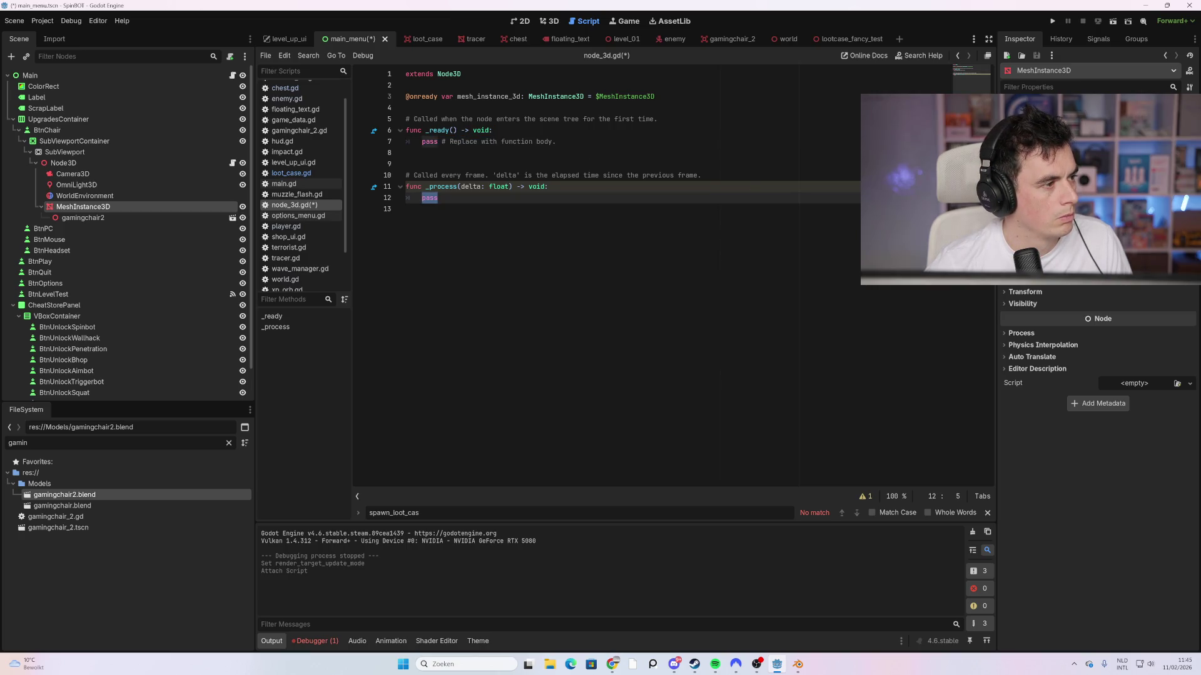
Step: Replace the _process pass with 'if mesh_instance_3d:' and 'mesh_instance_3d.y += 0.5 * delta'
type("if ch")
key("BackSpace")
key("BackSpace")
type("mesh")
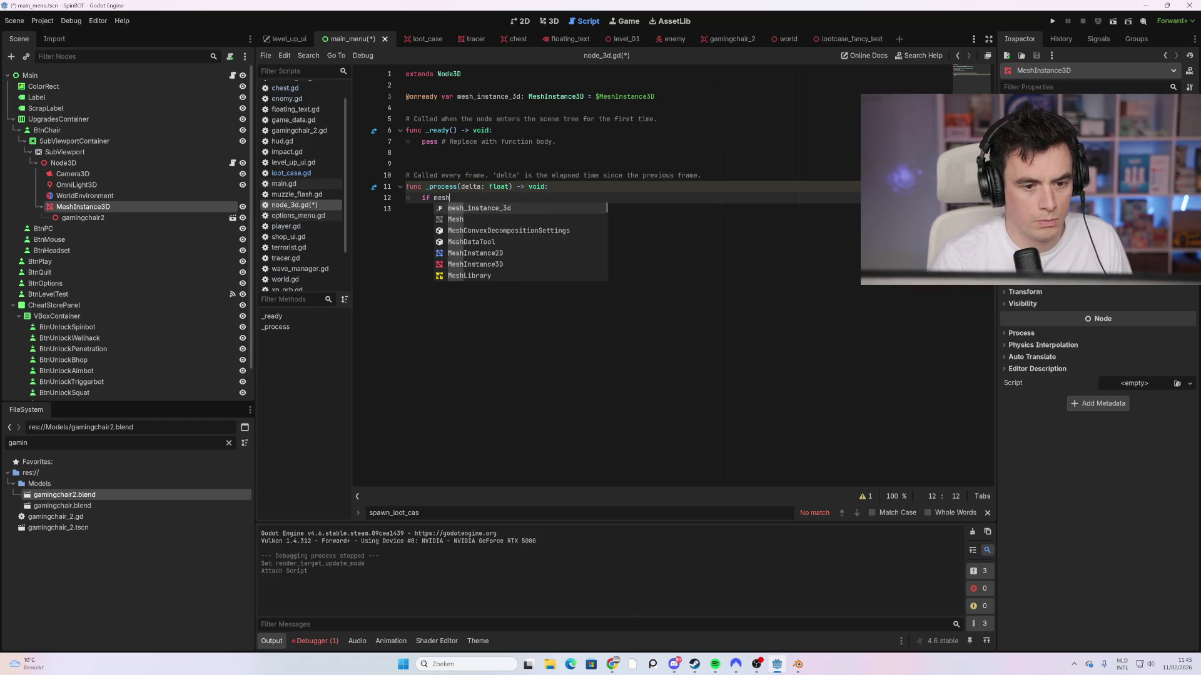
key("Return")
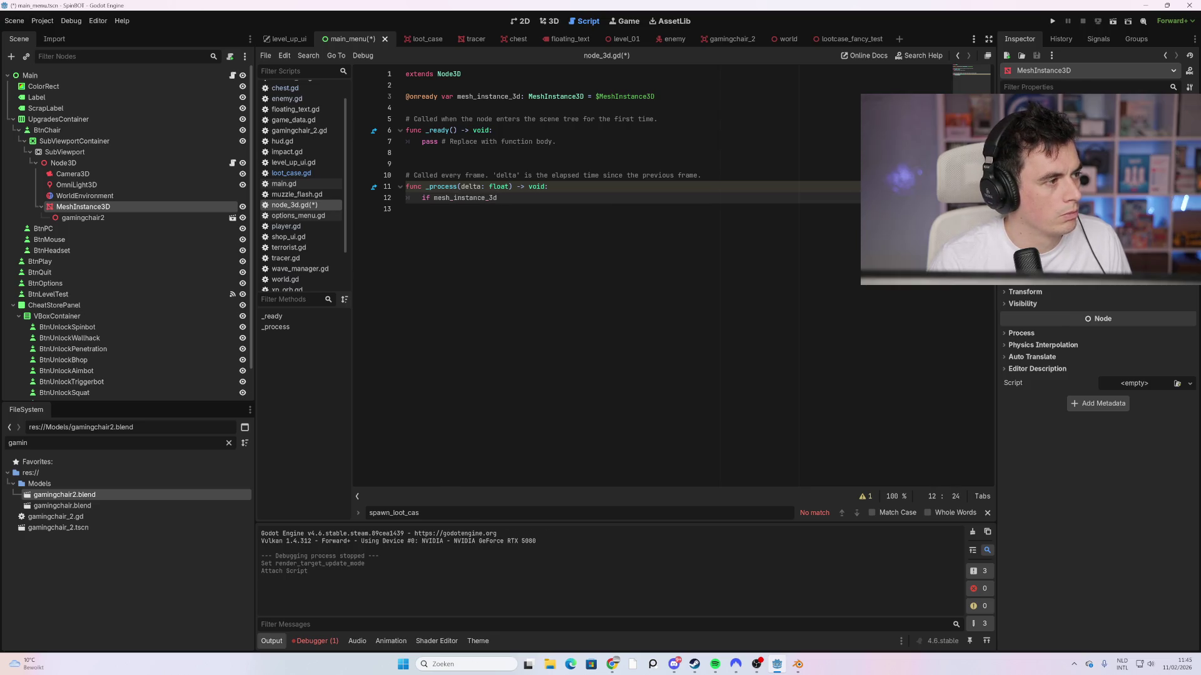
type(":")
key("Return")
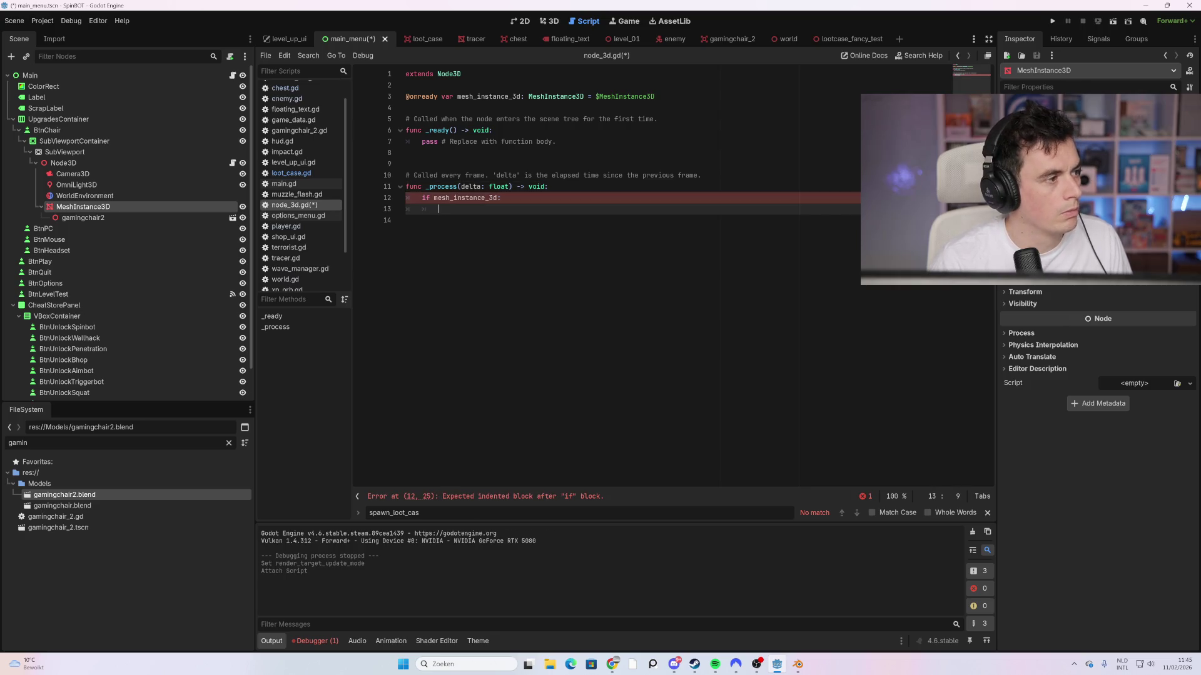
type("chmesh")
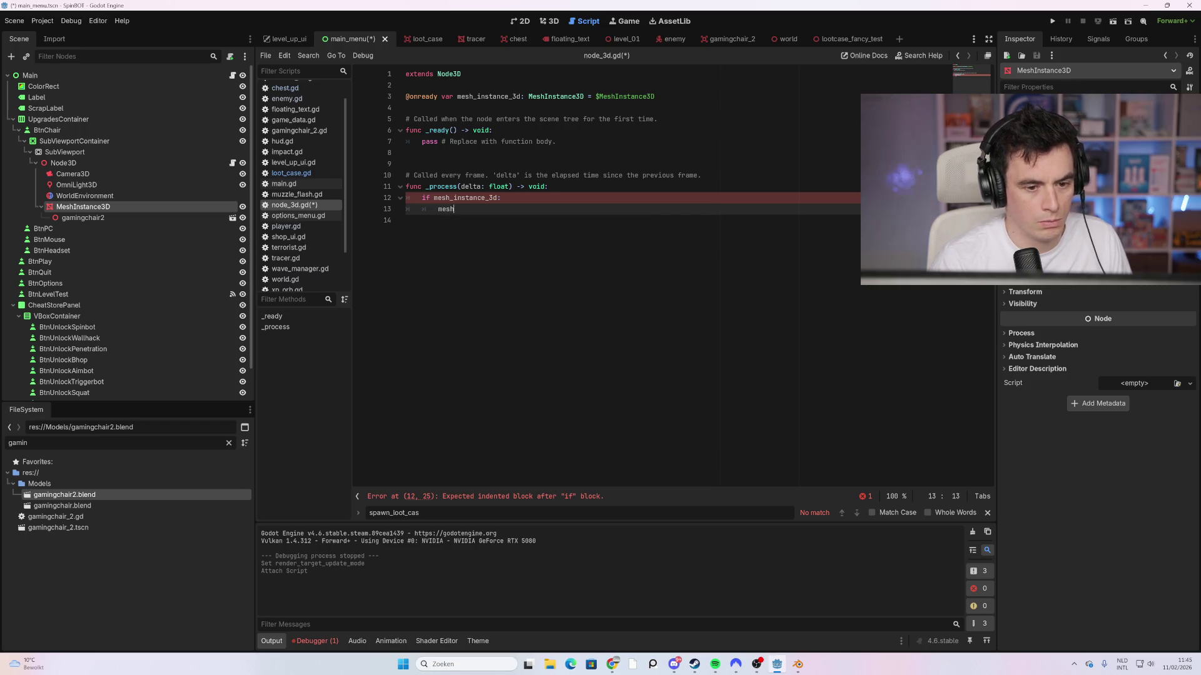
key("Return")
type(".")
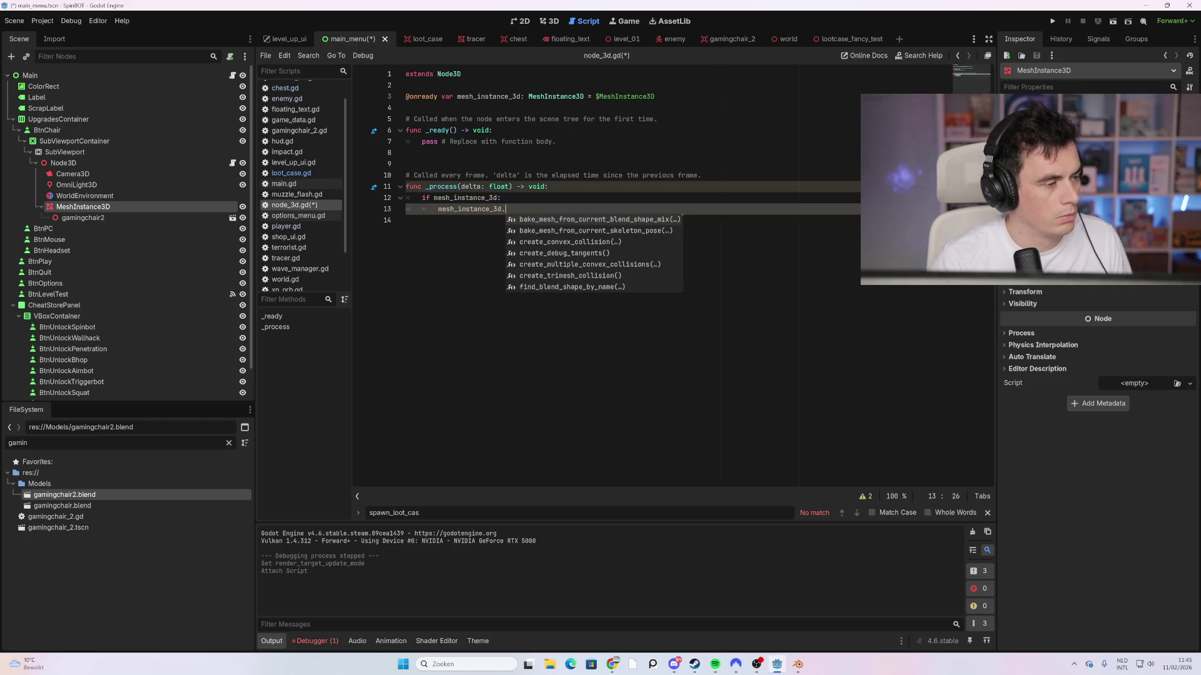
type("y +")
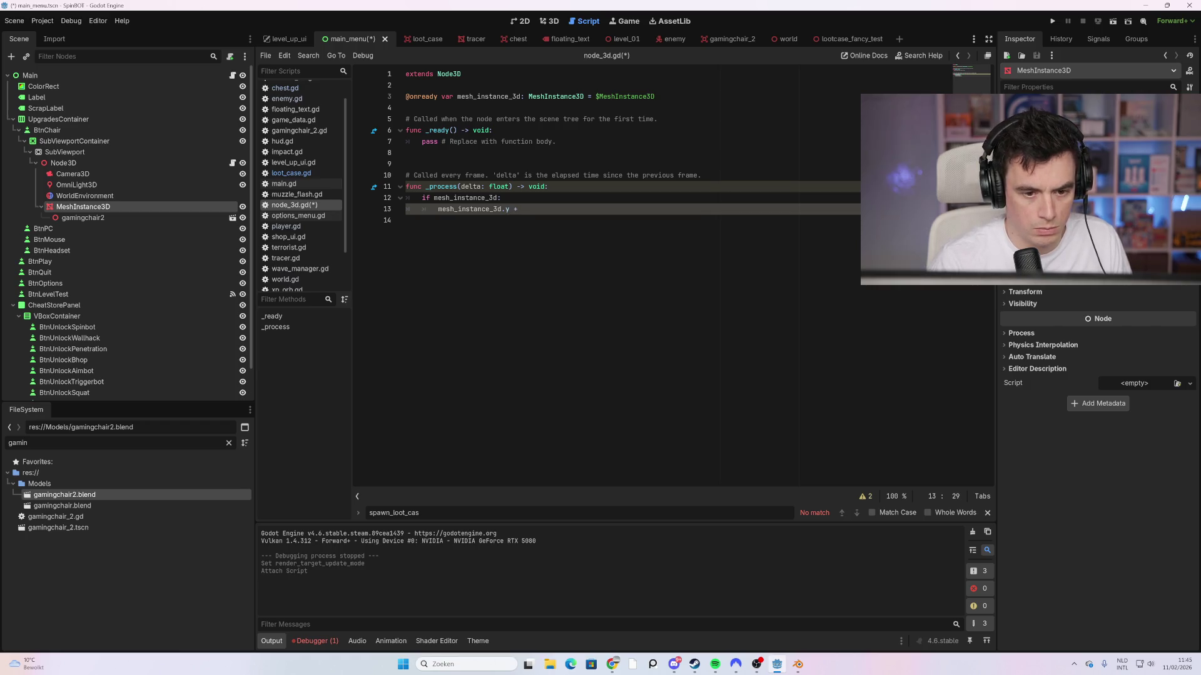
type("= ")
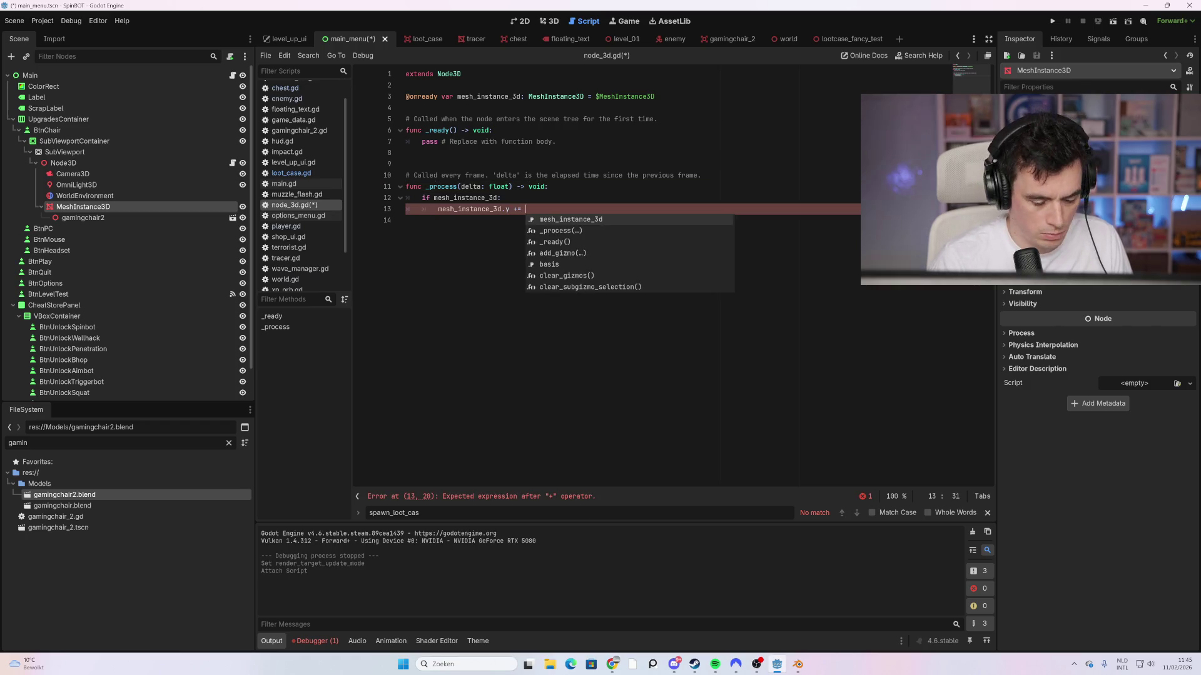
type("0.5 * delta")
key("Down")
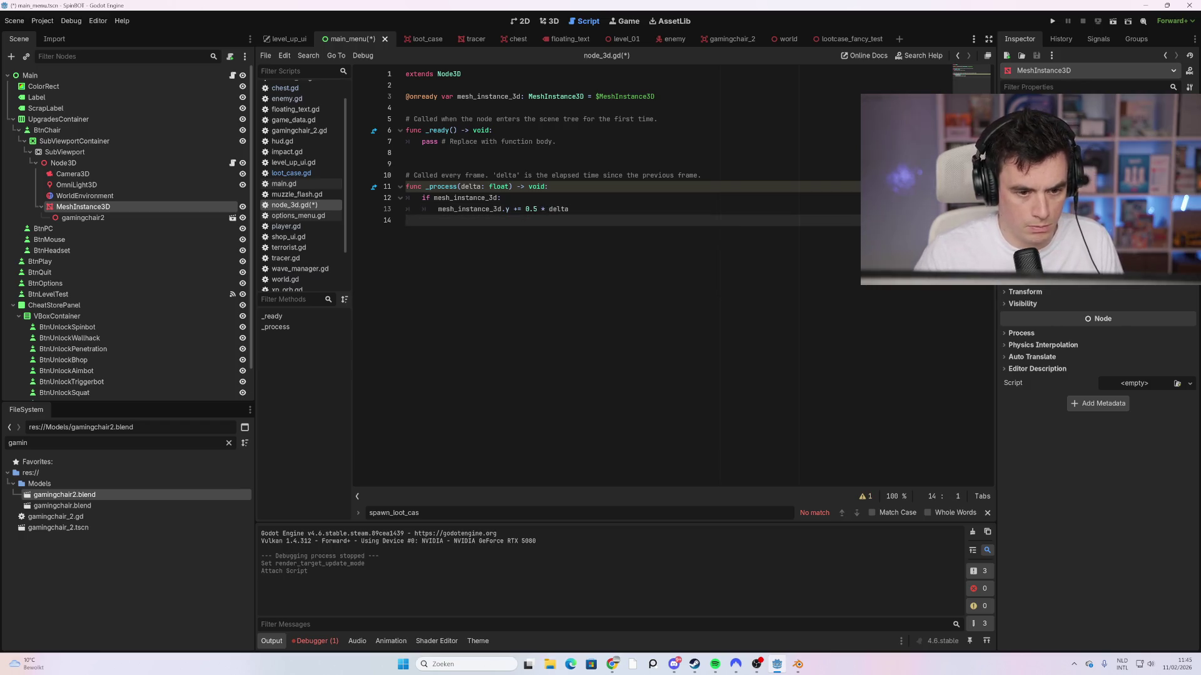
Step: Remove the stray 'S' from line 12 and run the game to test
left_click(569, 197)
type("S")
left_click(547, 186)
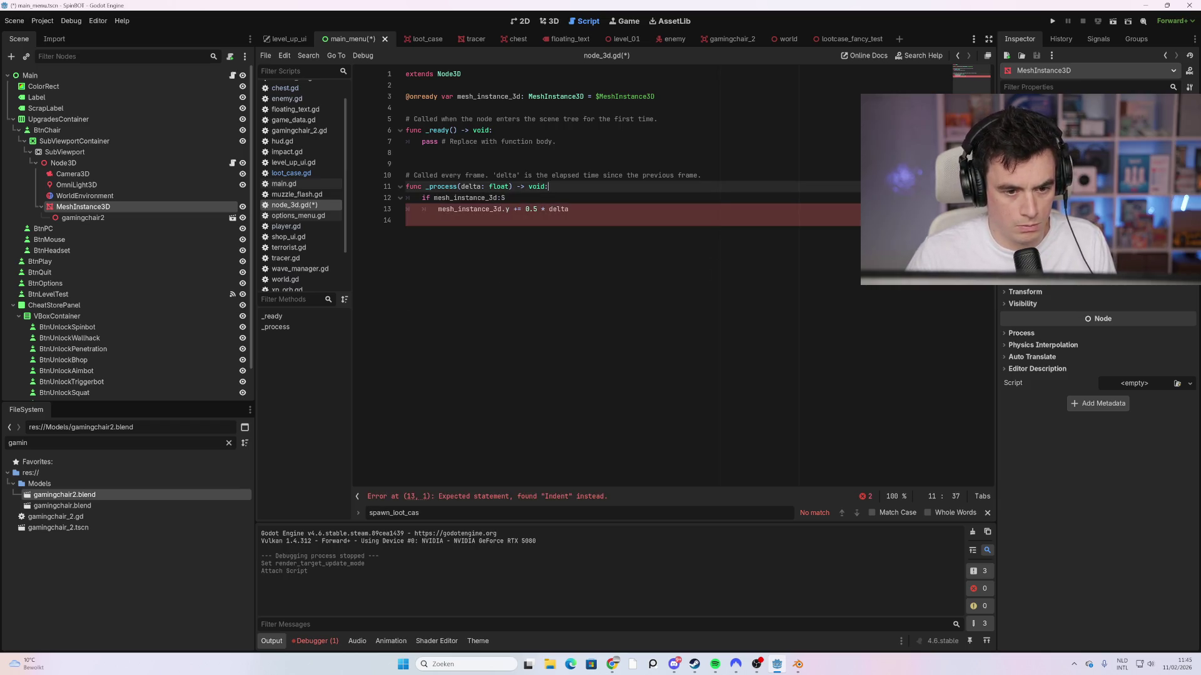
left_click(507, 197)
key("BackSpace")
left_click(438, 220)
key("F5")
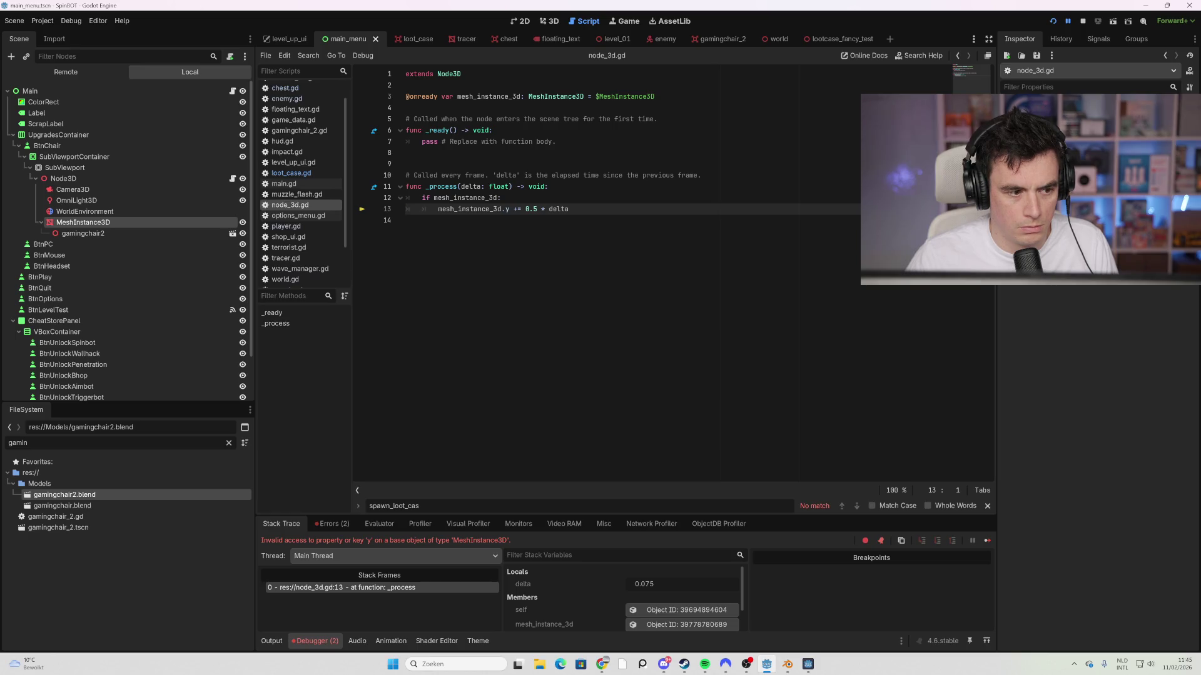
Step: Rename the MeshInstance3D node to stoel
double_click(97, 223)
type("stoel")
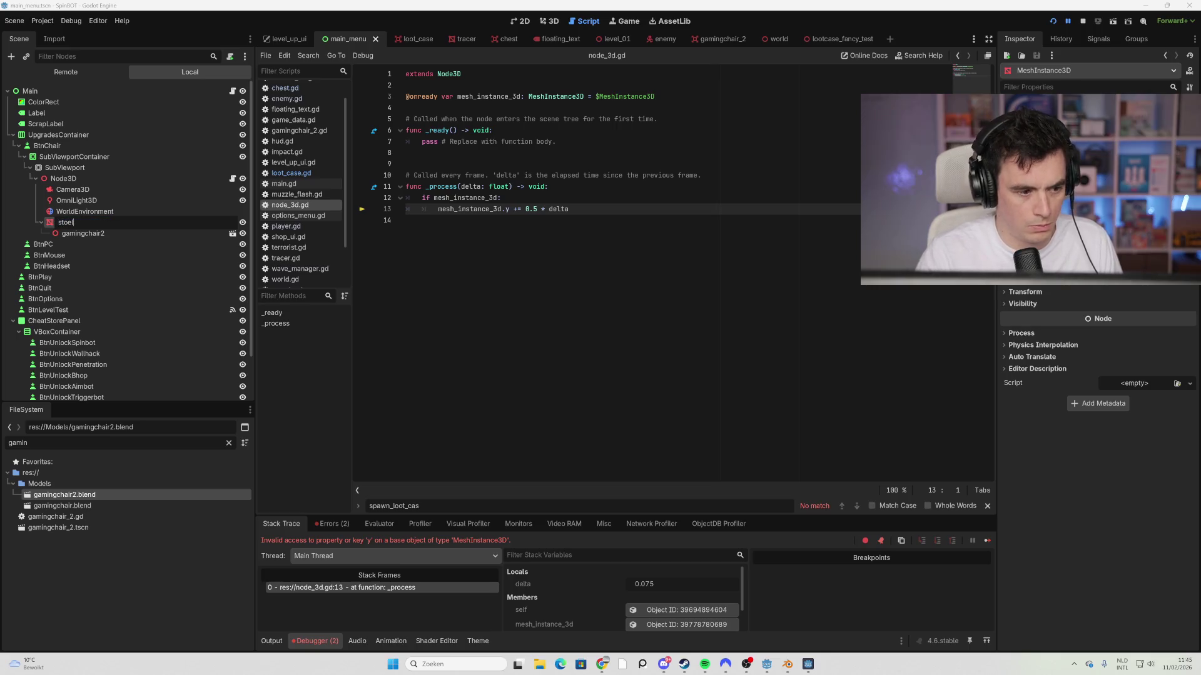
key("Return")
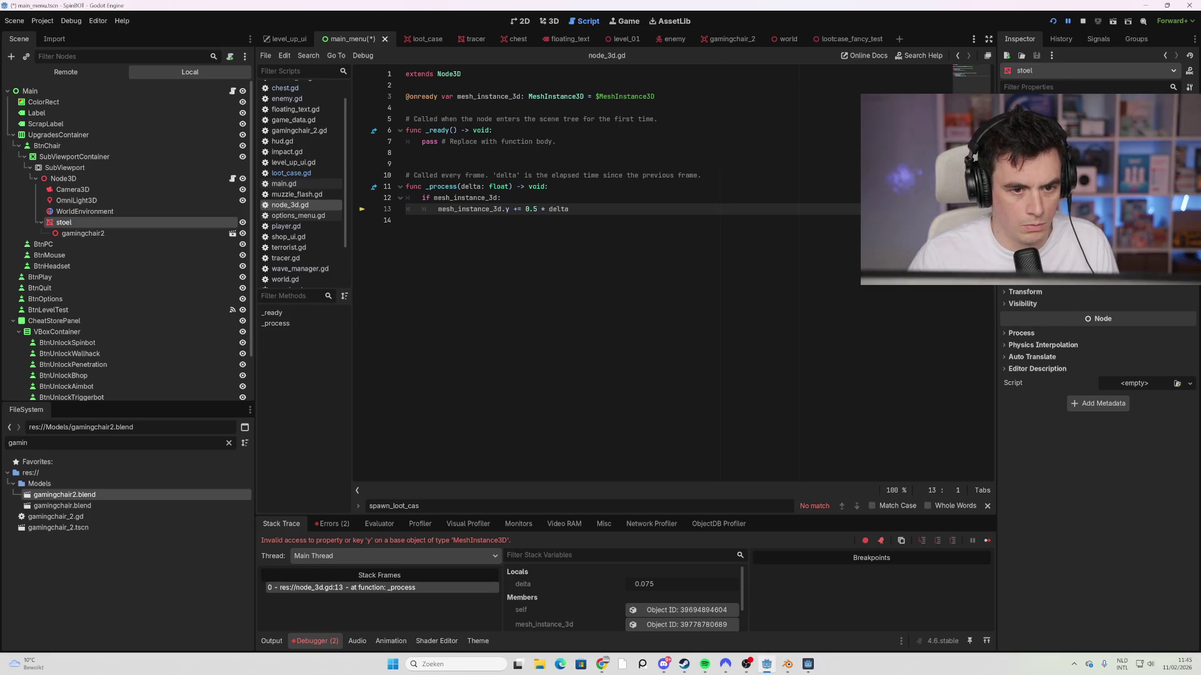
triple_click(526, 96)
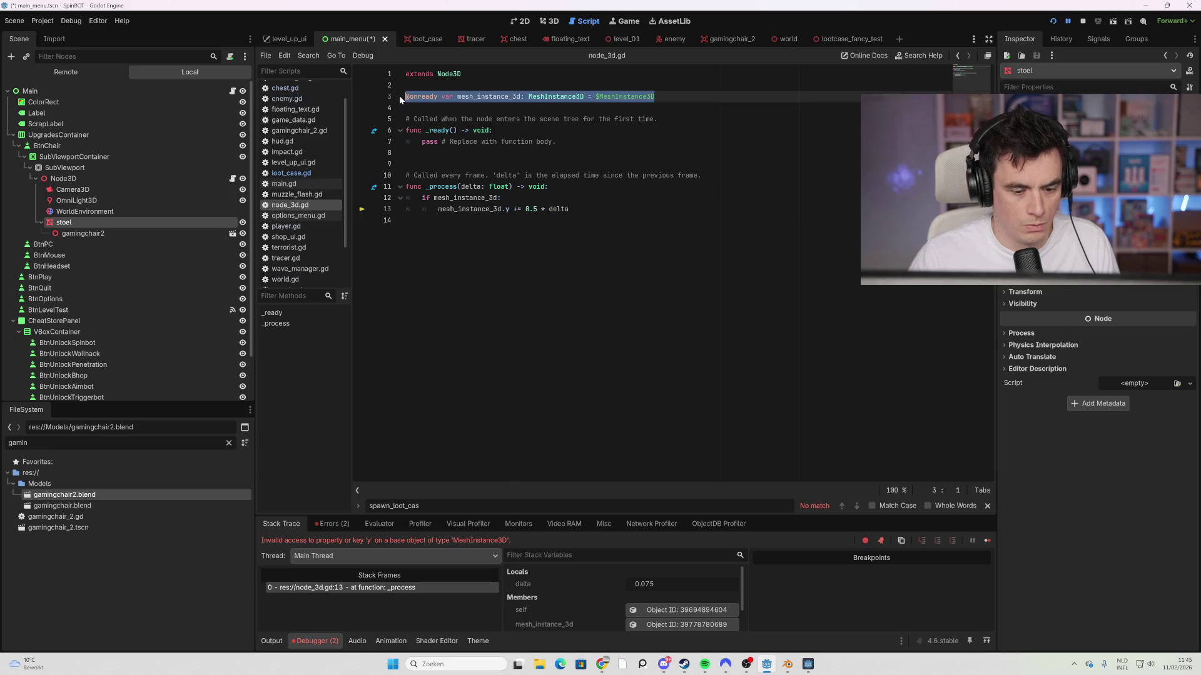
key("BackSpace")
mouse_move(64, 222)
left_mouse_down()
mouse_move(313, 188)
mouse_move(413, 96)
left_mouse_up()
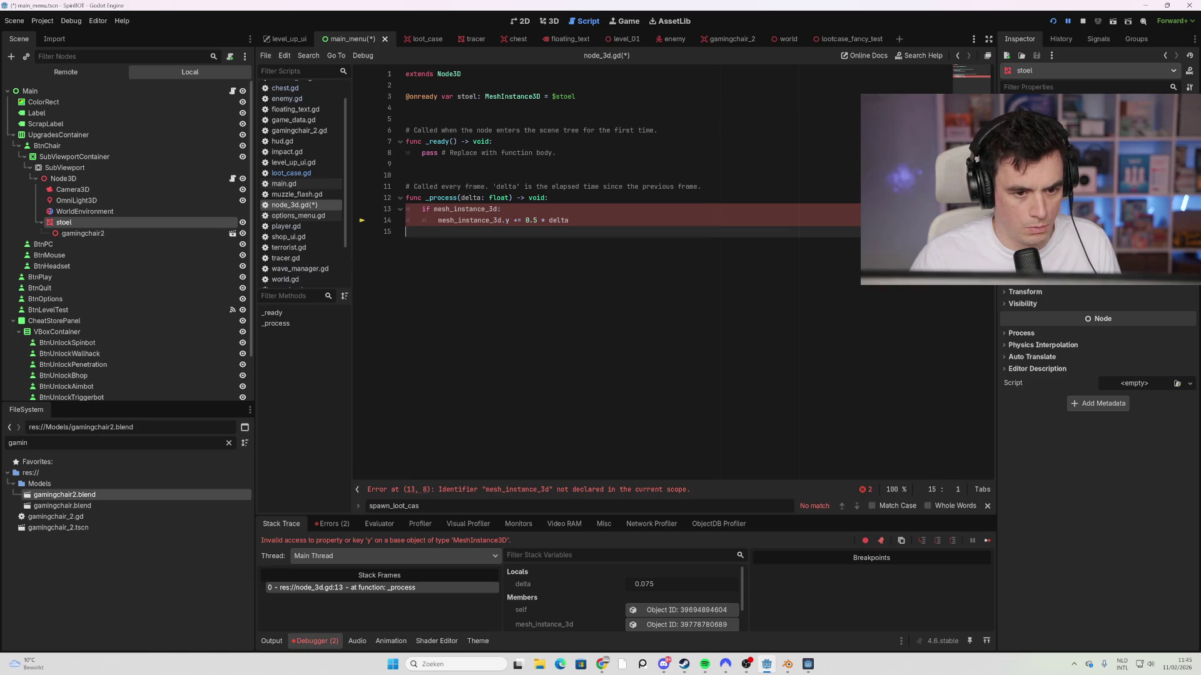
double_click(466, 209)
type("stoel:")
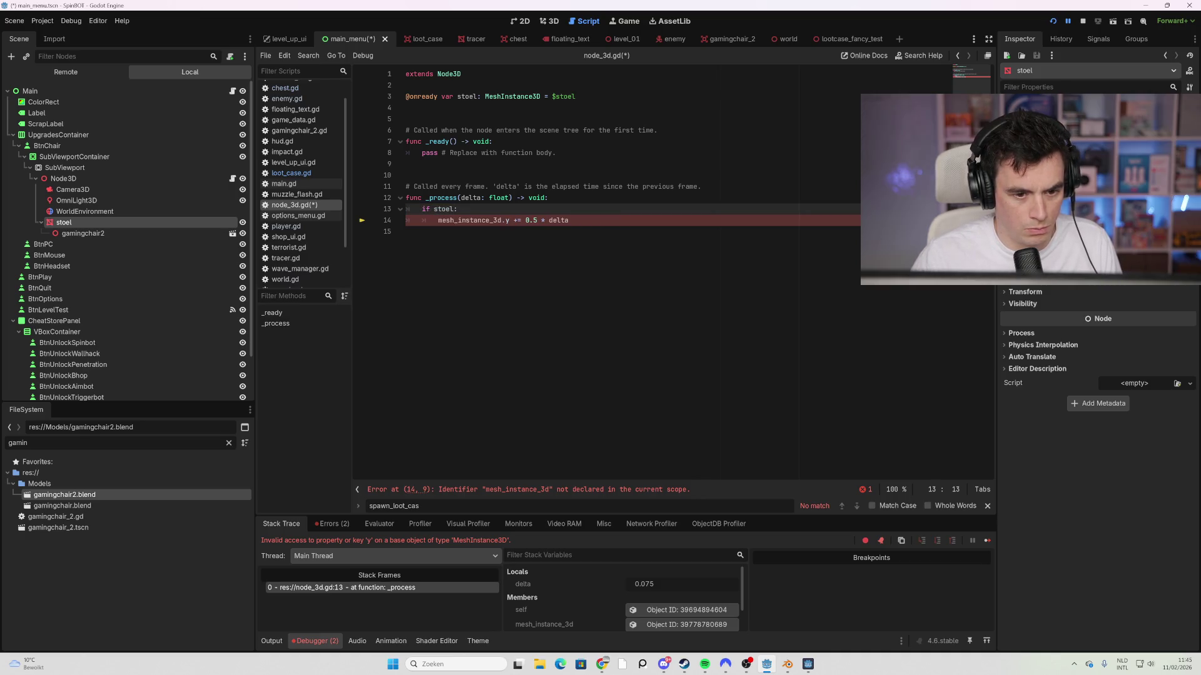
double_click(469, 220)
type("stoel")
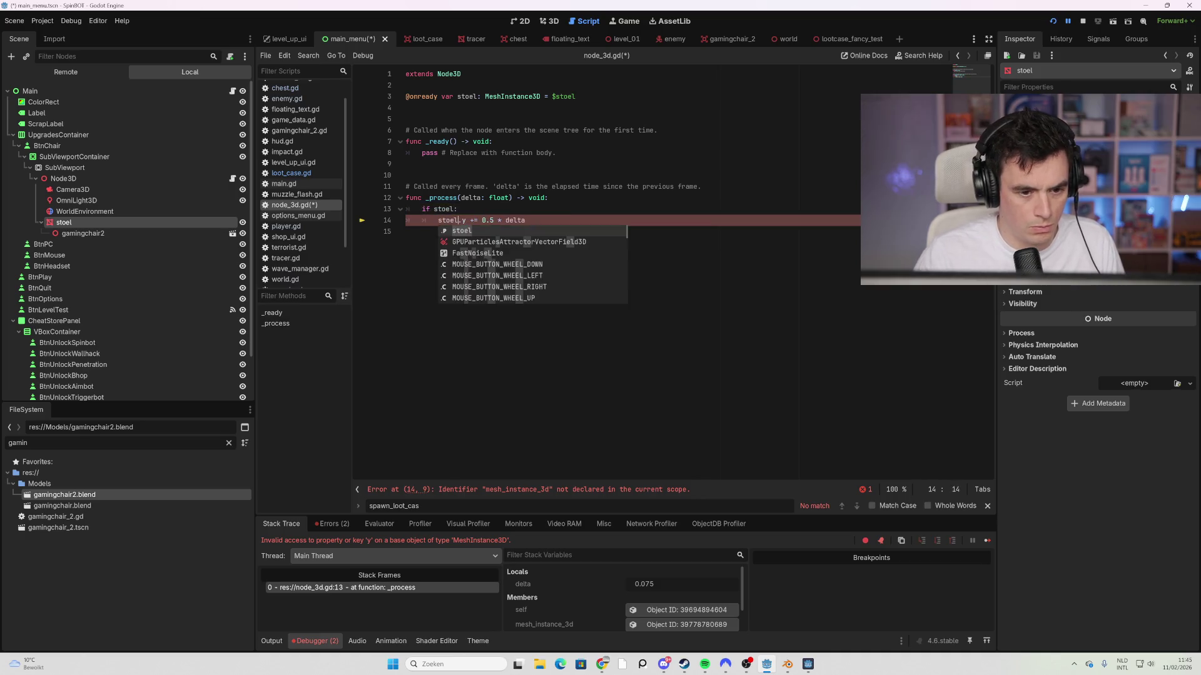
key("F5")
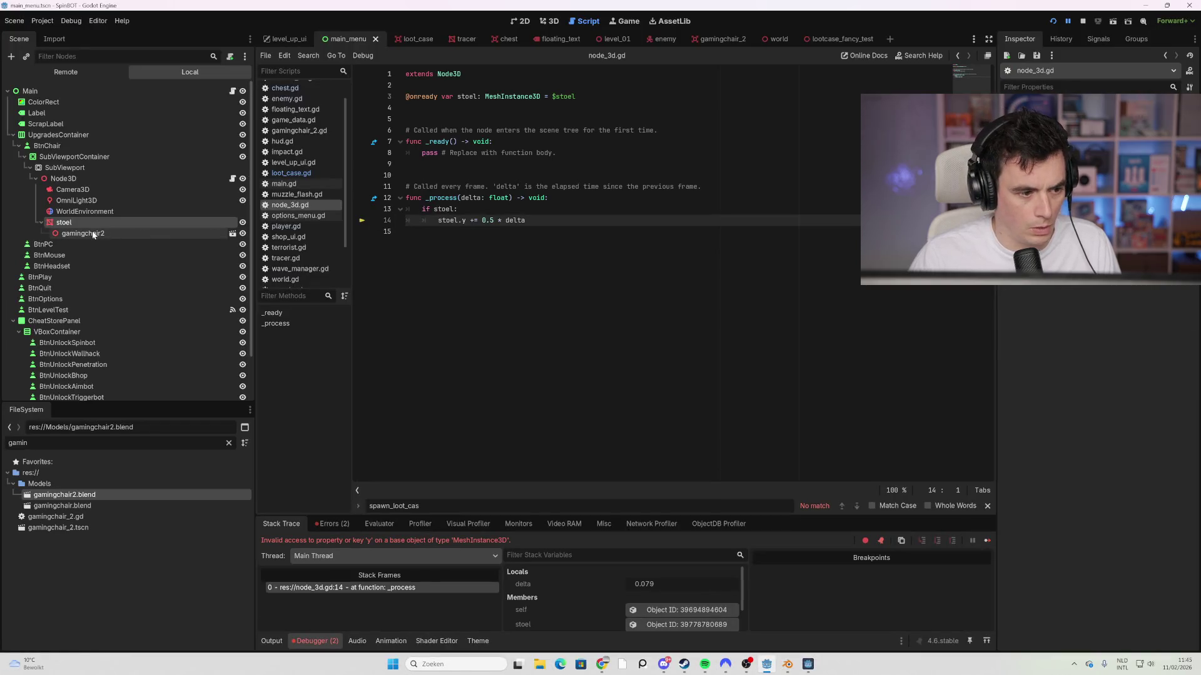
left_click(94, 234)
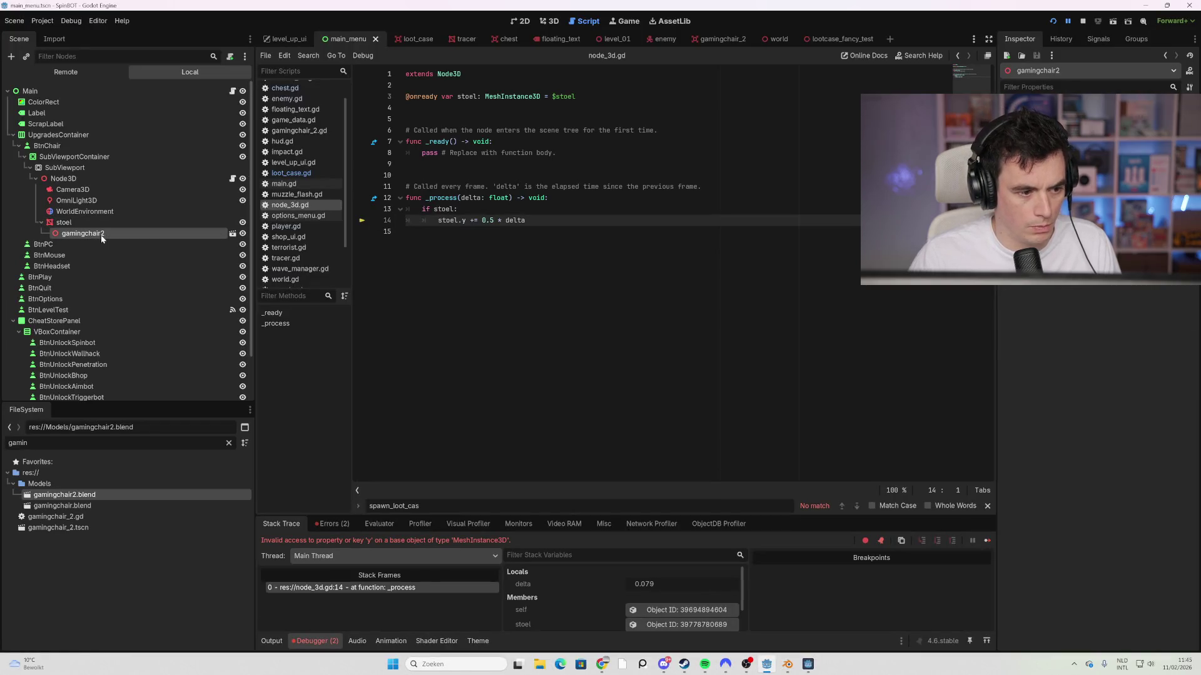
mouse_move(96, 238)
left_mouse_down()
mouse_move(438, 130)
mouse_move(438, 113)
left_mouse_up()
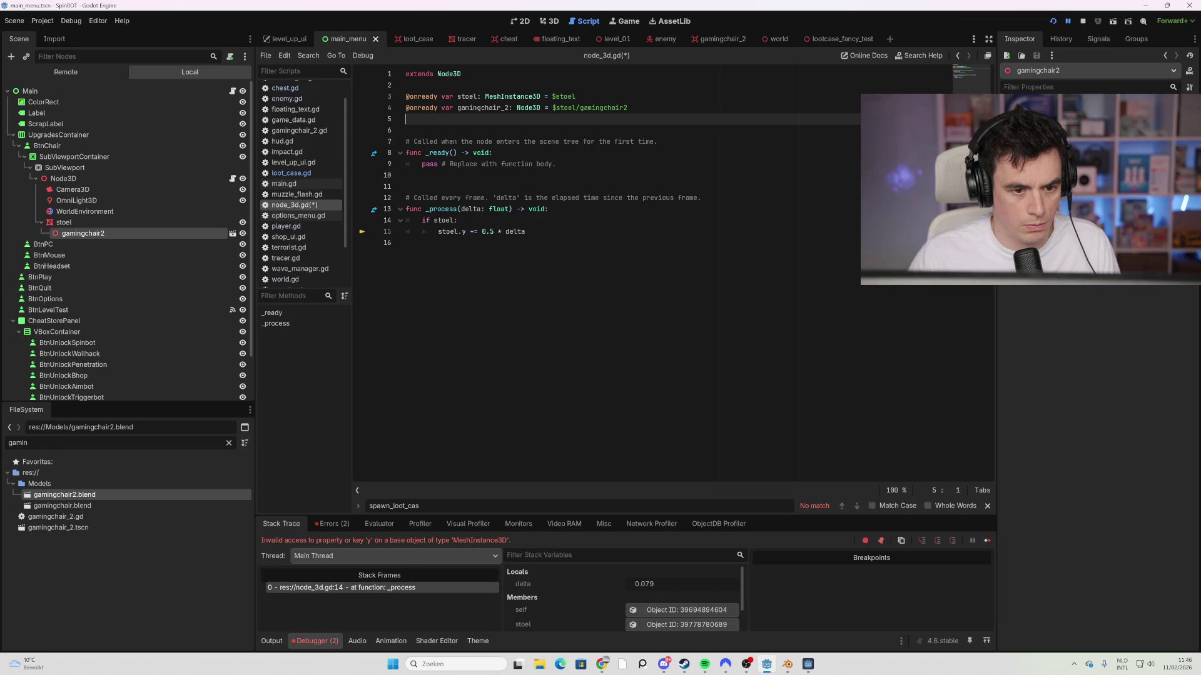
double_click(435, 220)
type("gaming:")
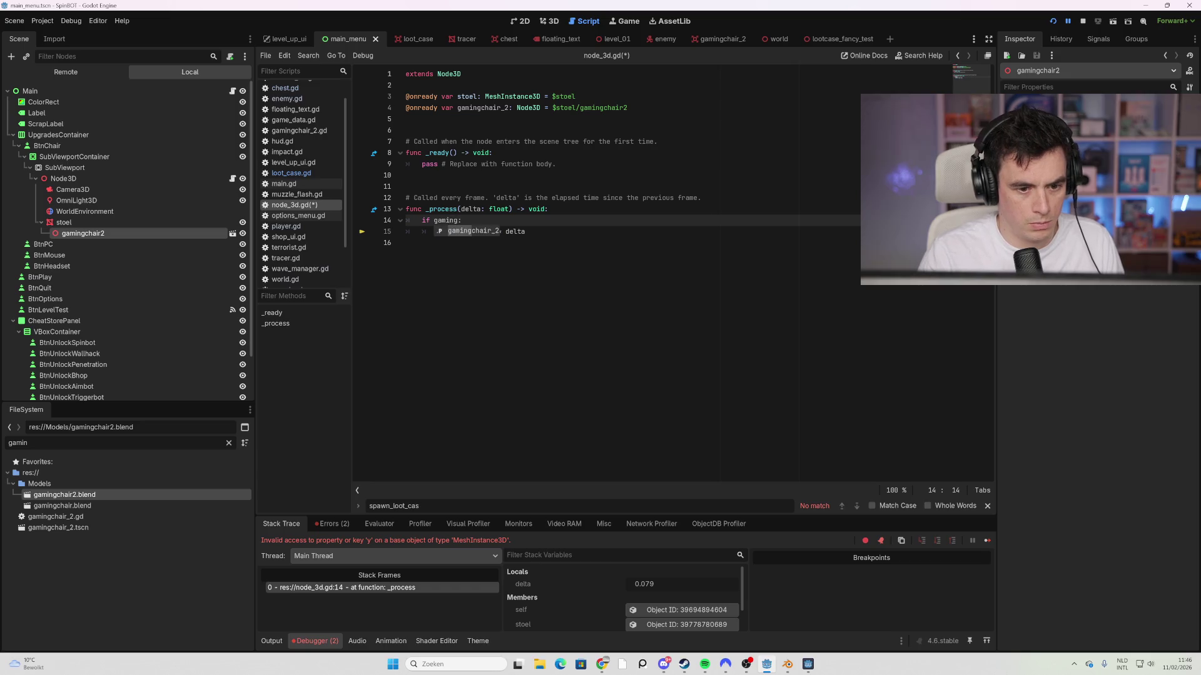
key("Return")
left_click(447, 232)
double_click(447, 231)
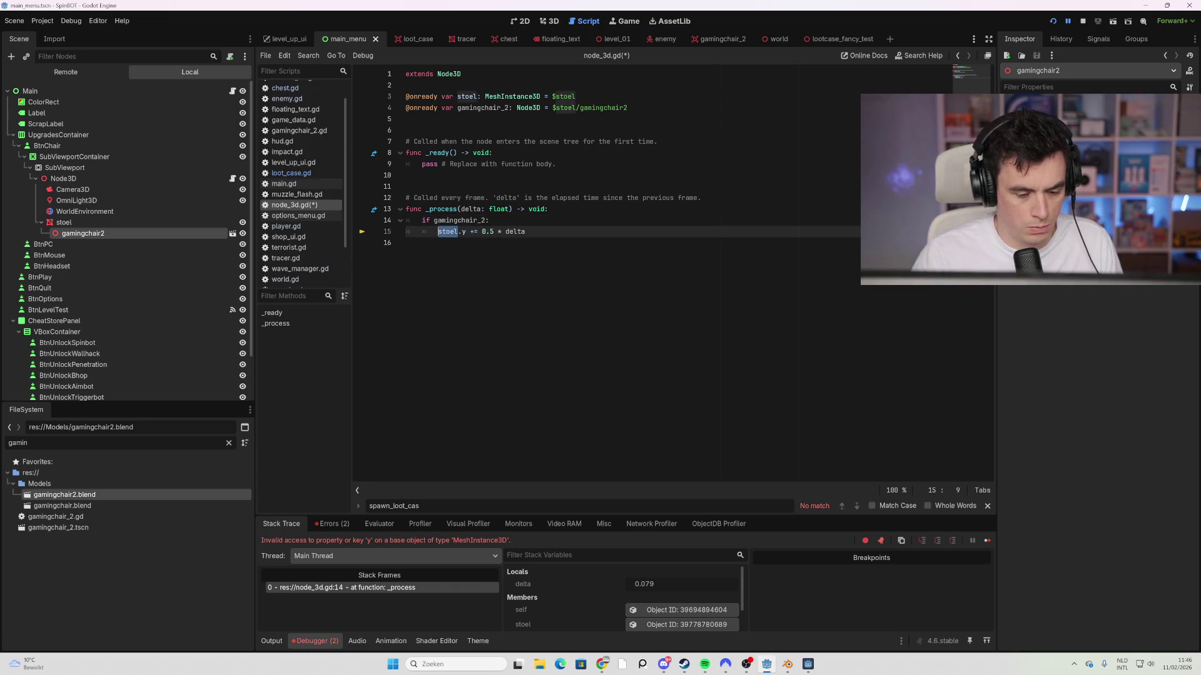
type("gaming")
key("Return")
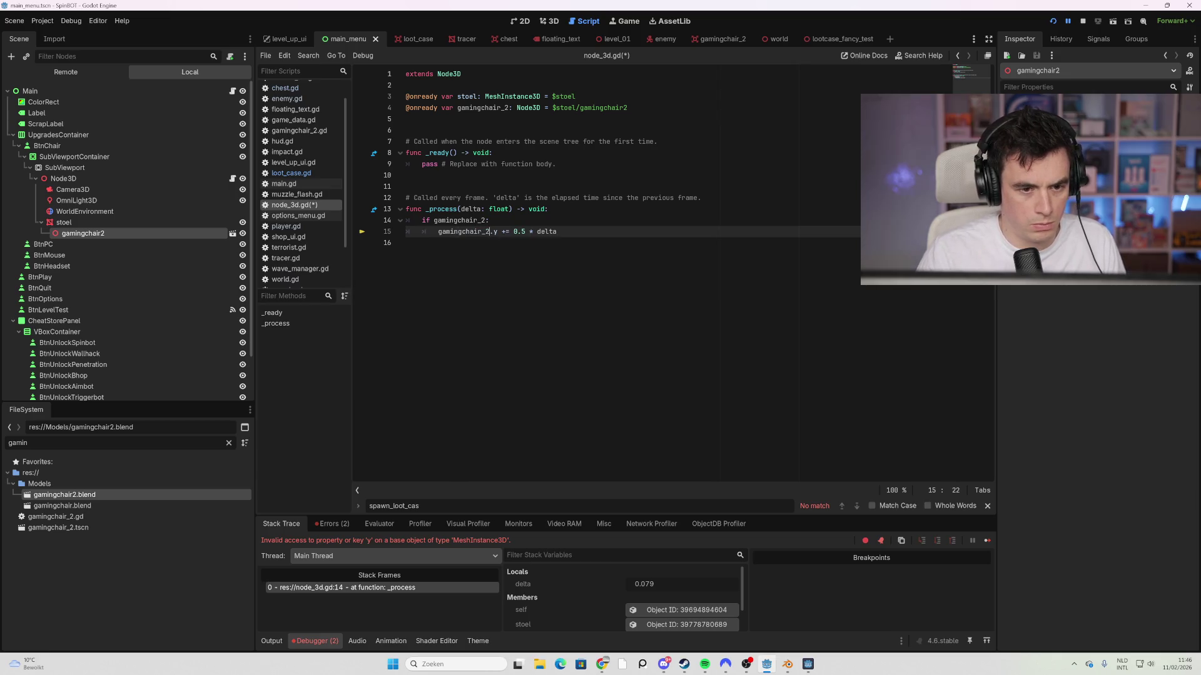
Step: Delete the stoel variable line, save node_3d.gd, and run the game
left_click(575, 96)
key("shift+Home")
key("BackSpace")
key("ctrl+s")
key("F5")
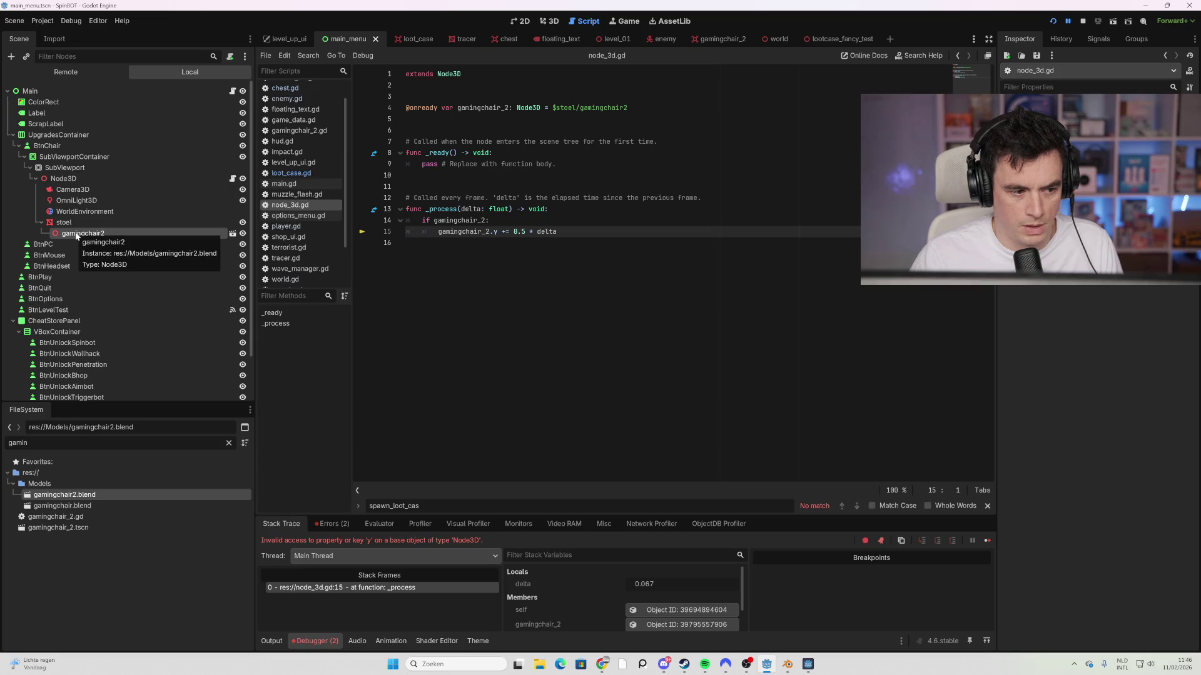
Step: Replace the if block on lines 14–15 of _process with pass and run the game
left_click(88, 223)
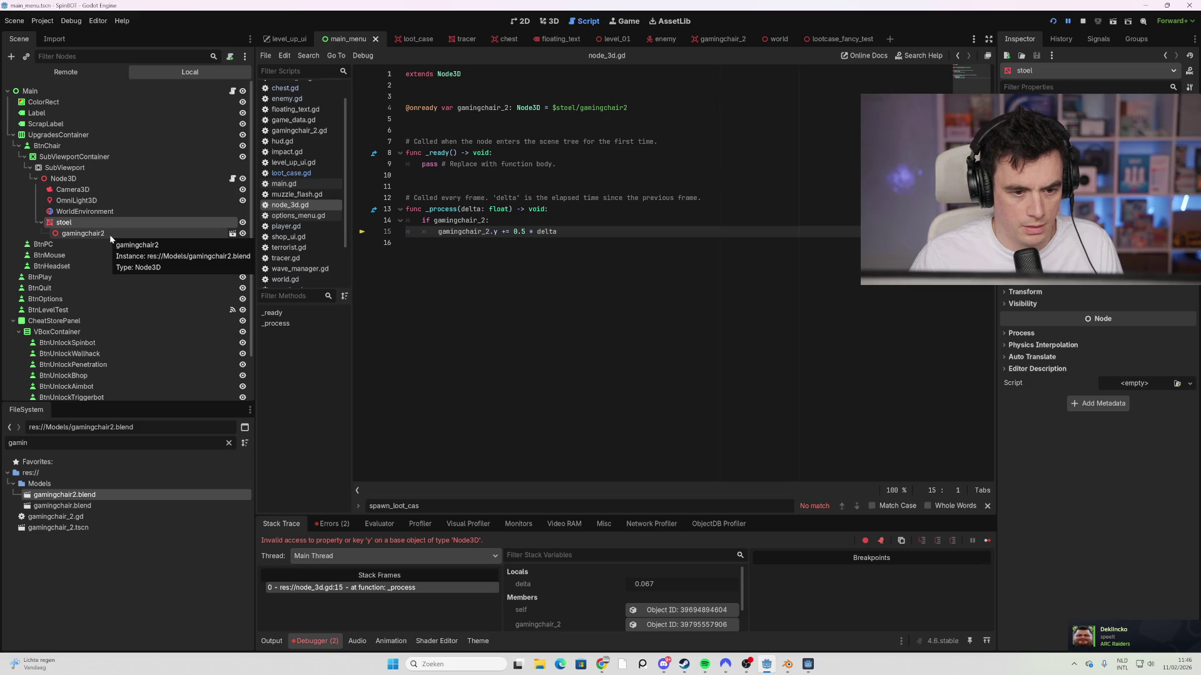
left_click(110, 234)
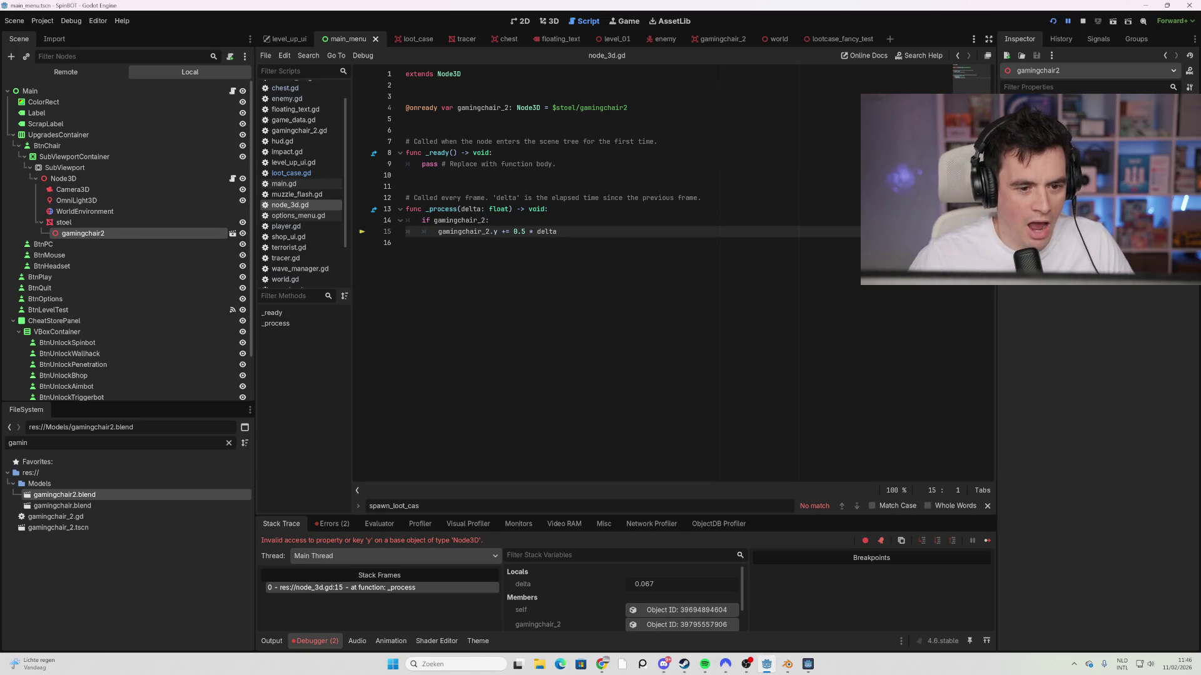
key("End")
key("shift+Home")
key("shift+Up")
key("shift+Home")
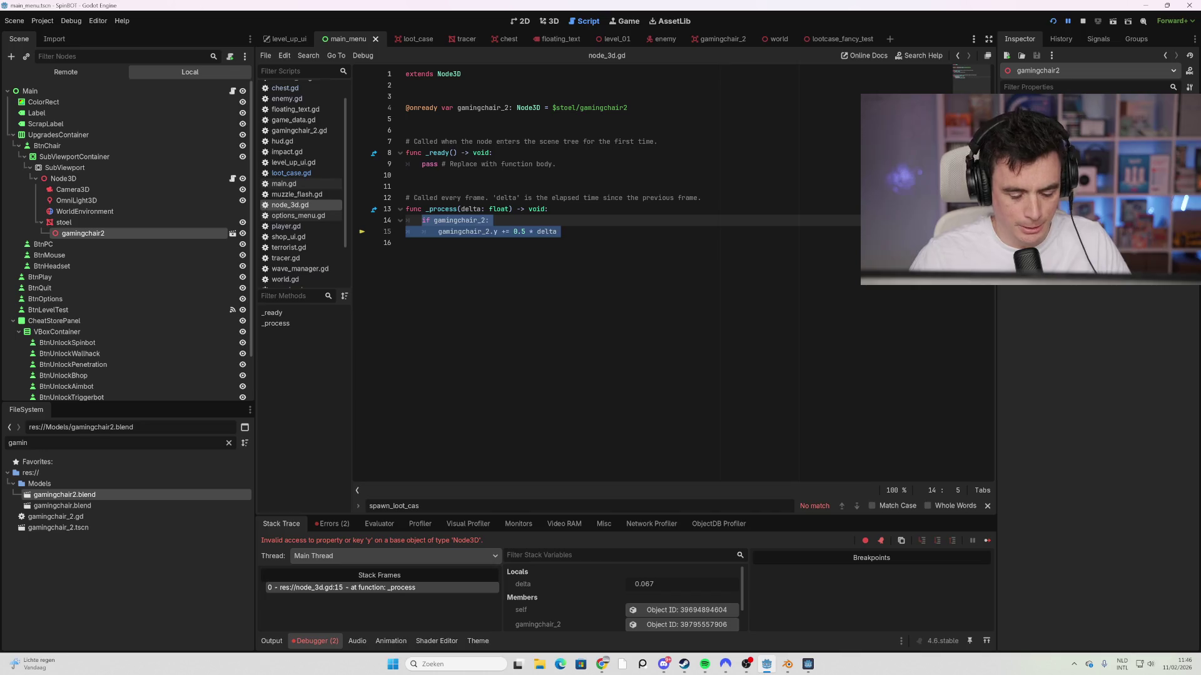
key("BackSpace")
type("pass")
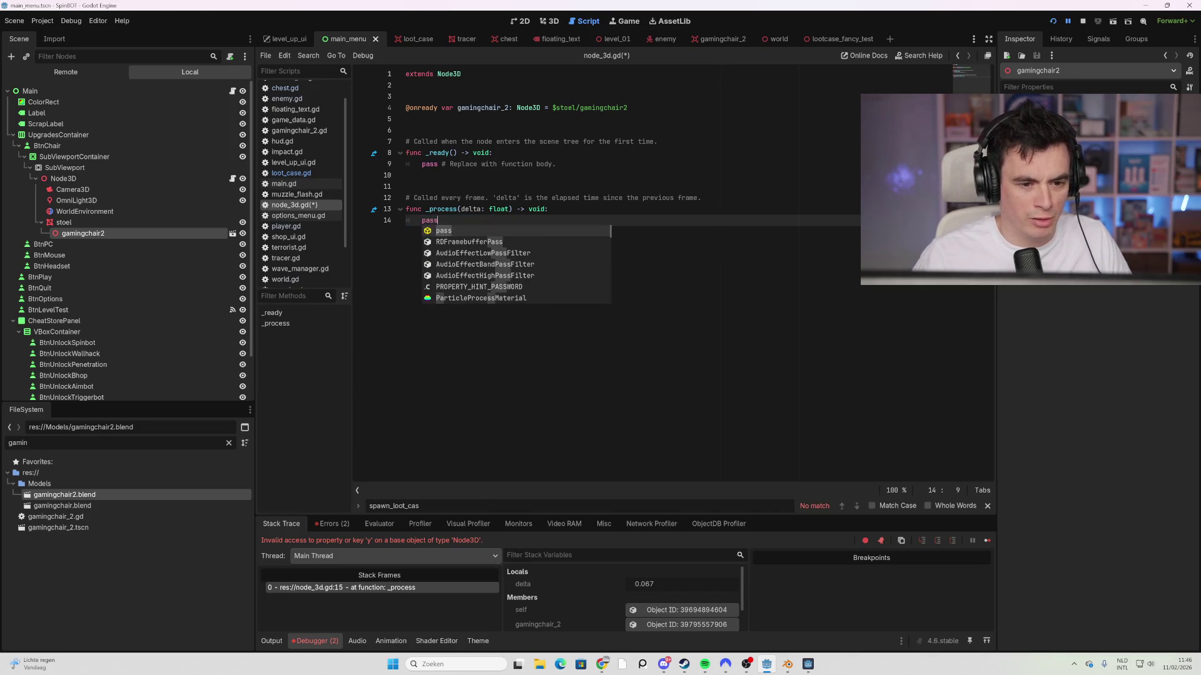
key("Escape")
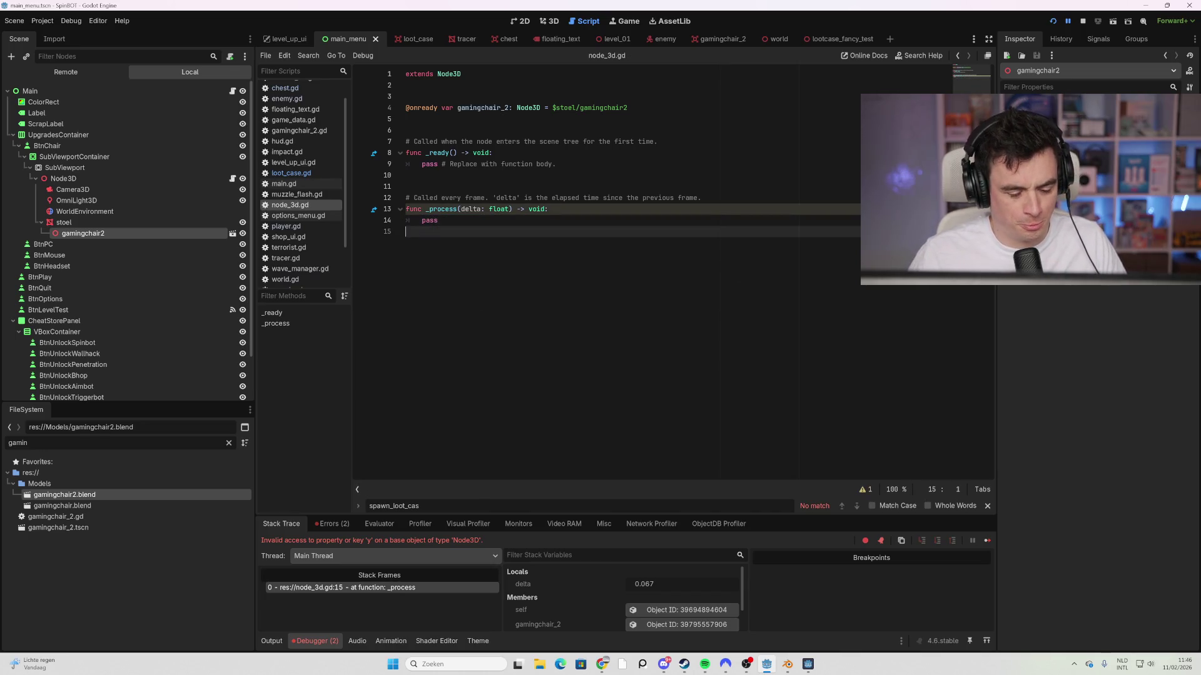
key("F5")
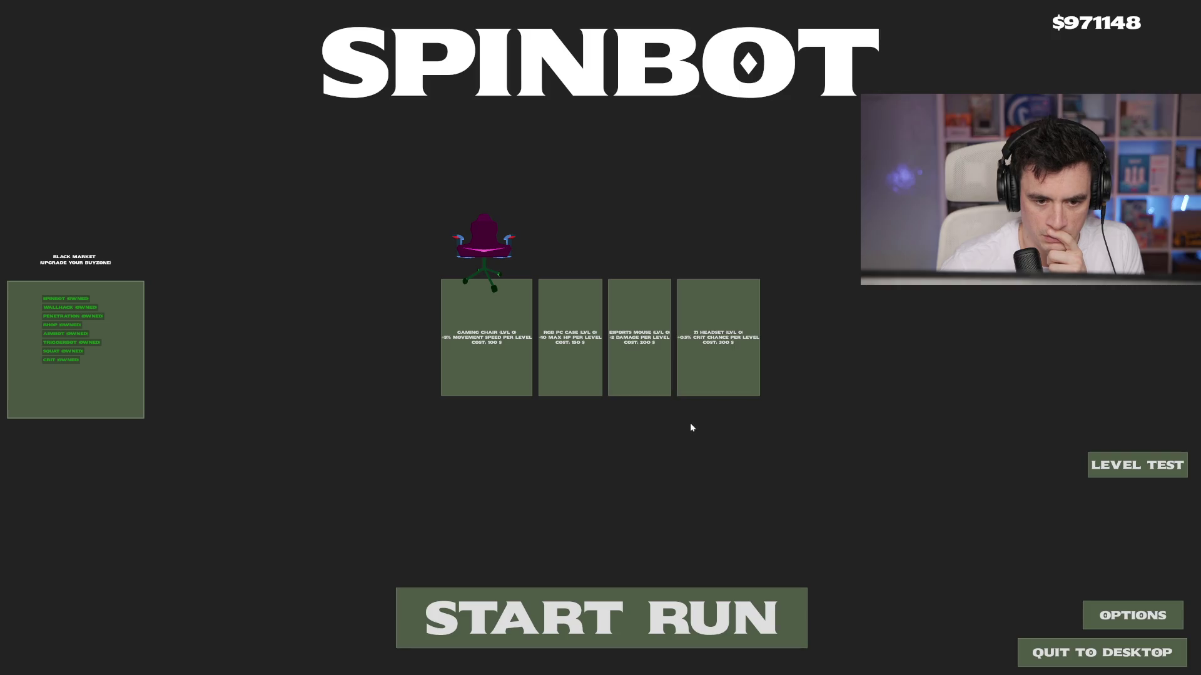
Step: Close and relaunch the game, then begin a run with START RUN on the main menu
key("alt+F4")
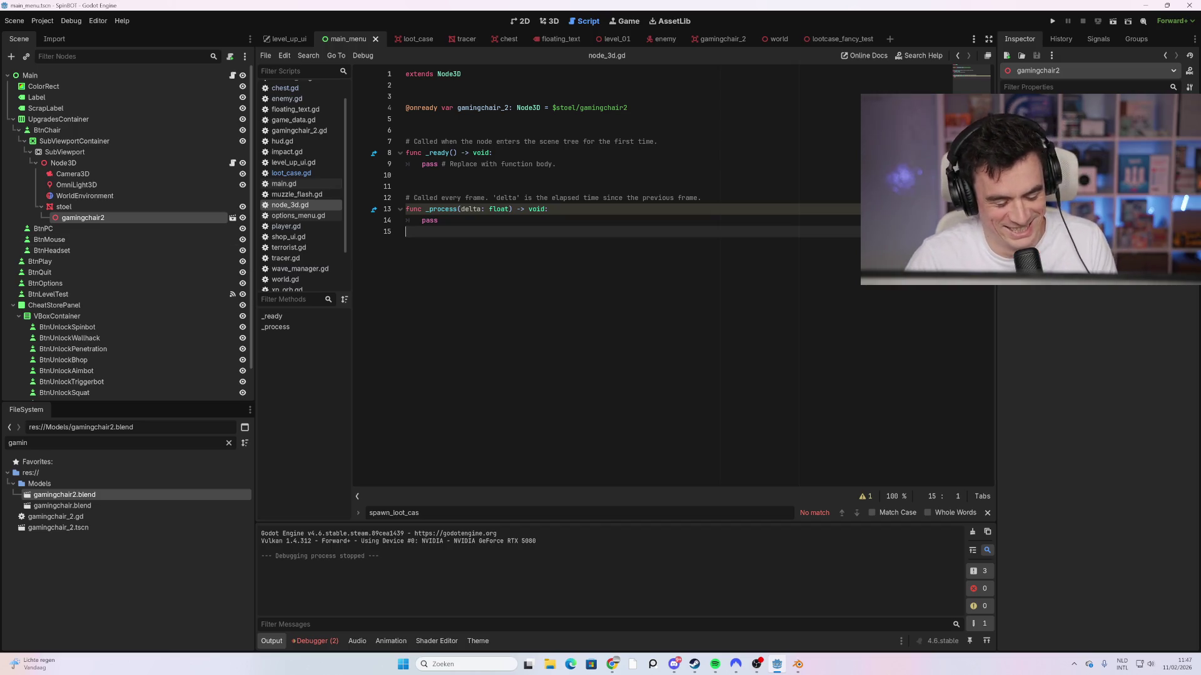
key("F5")
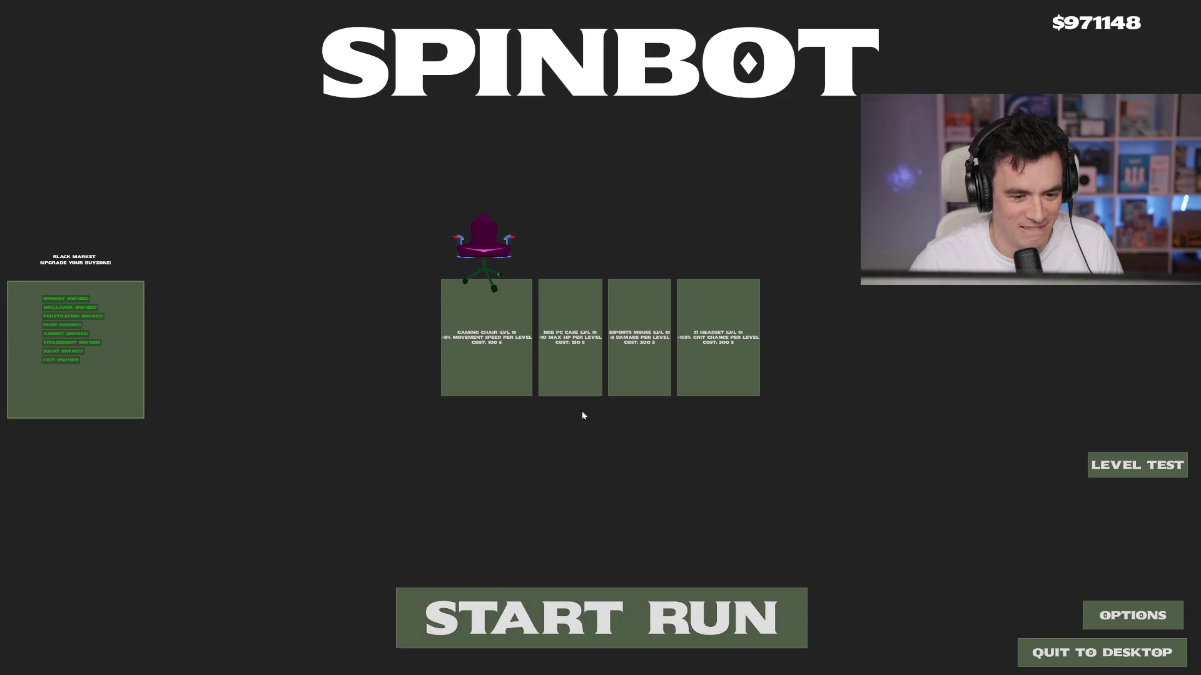
left_click(562, 599)
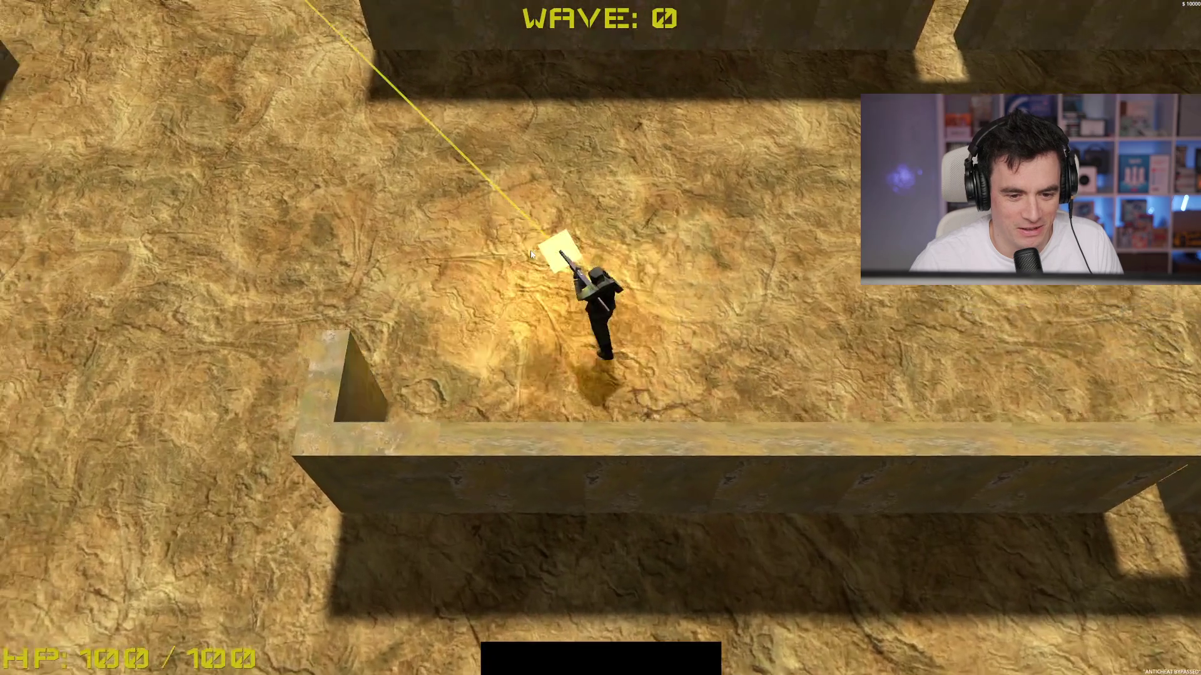
Step: Walk to the loot crate, dismiss the LOOT FOUND prompt, and cross the arena
key("w")
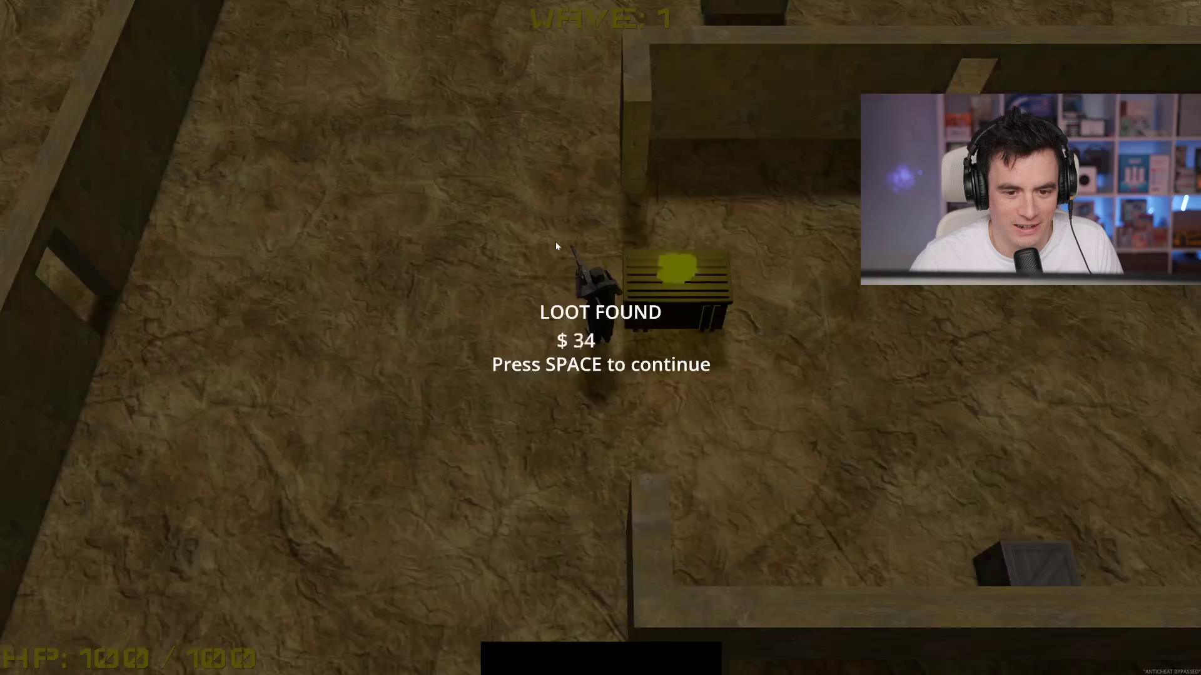
key("space")
key("w")
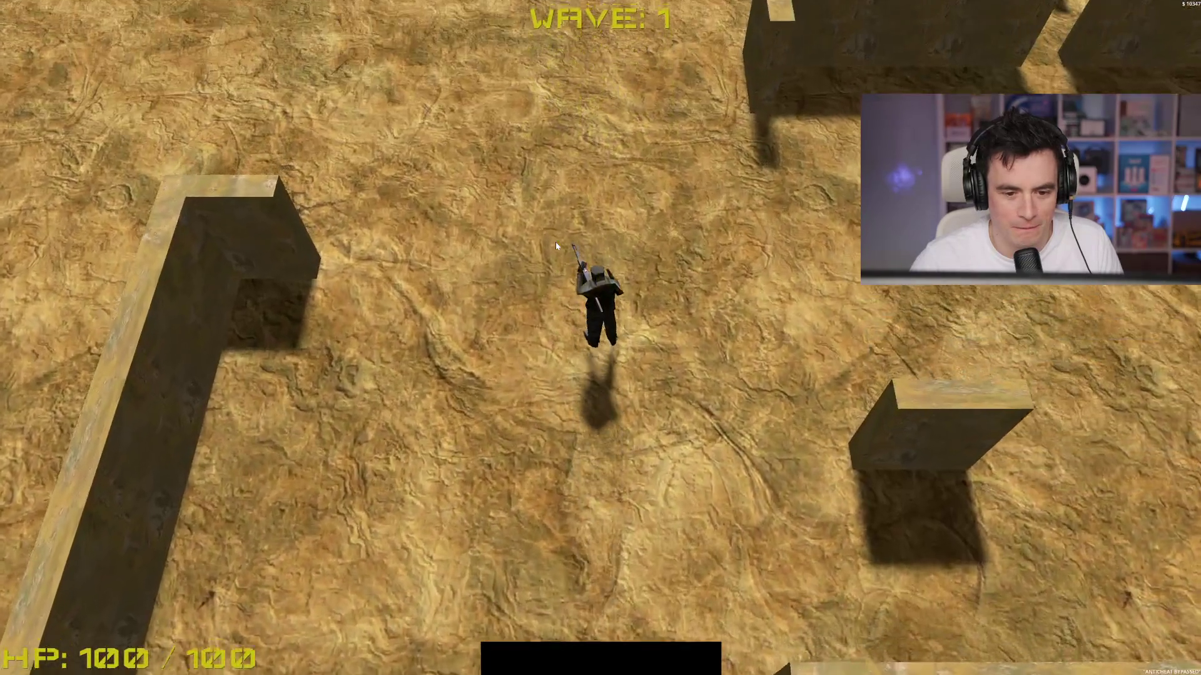
key("w")
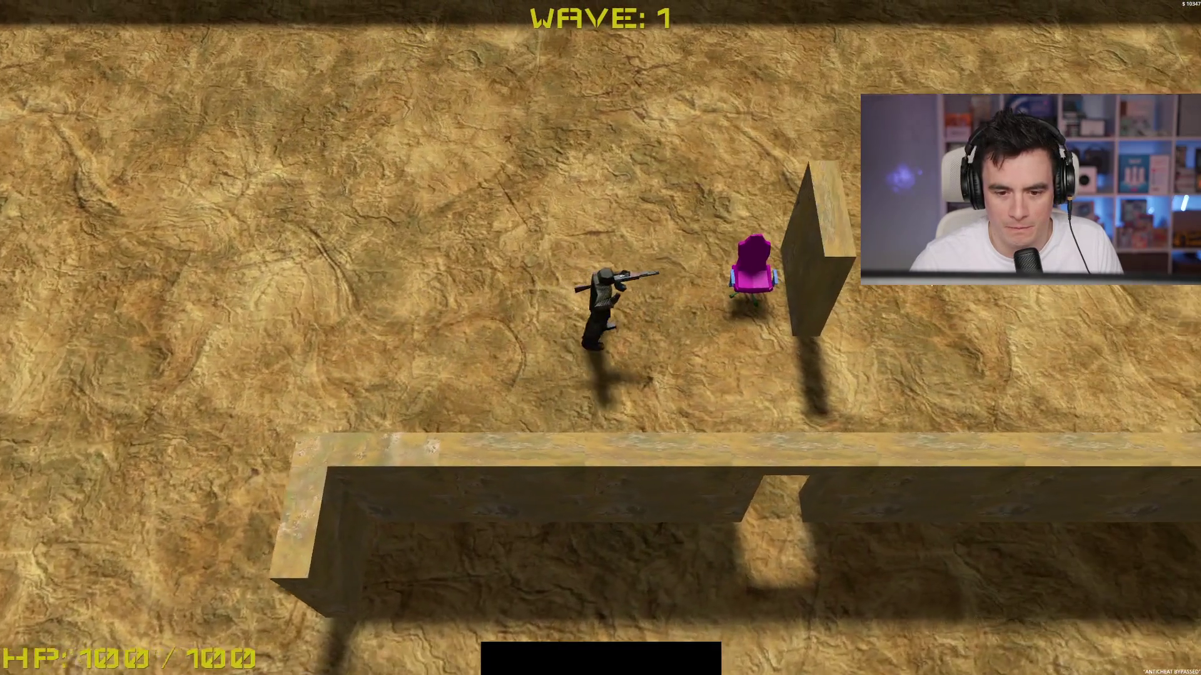
key("a")
key("w")
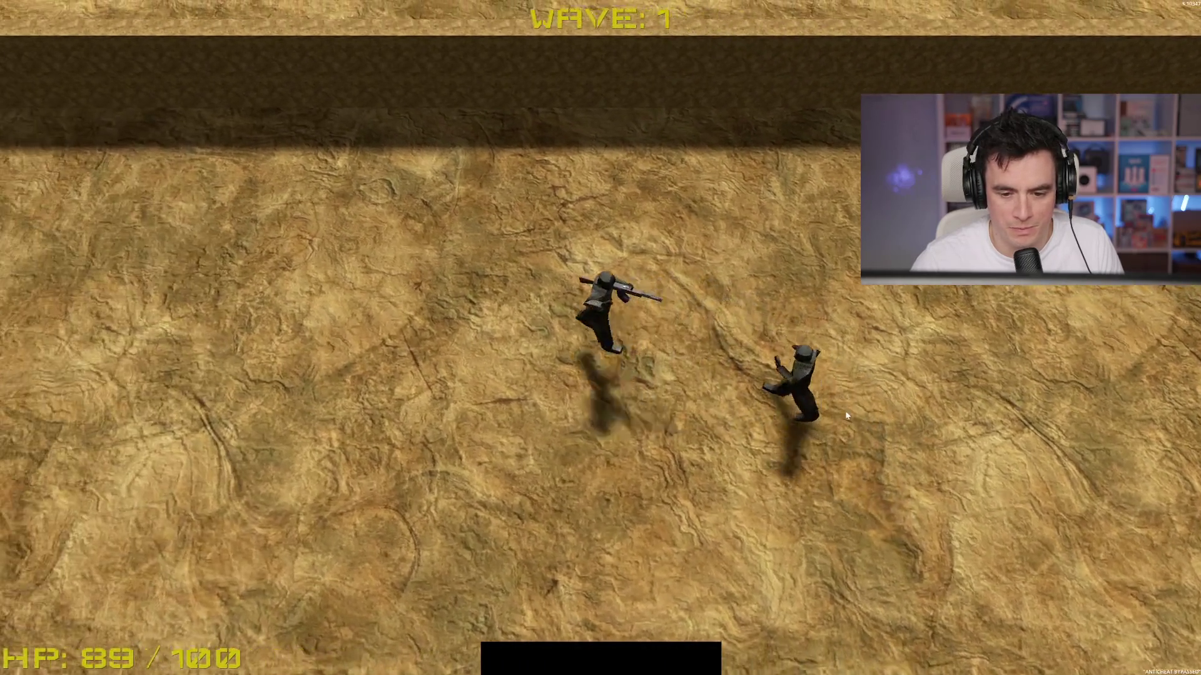
Step: Shoot the remaining three enemies until LOBBY CLEARED, then stop the game with F8
key("s")
left_click(838, 268)
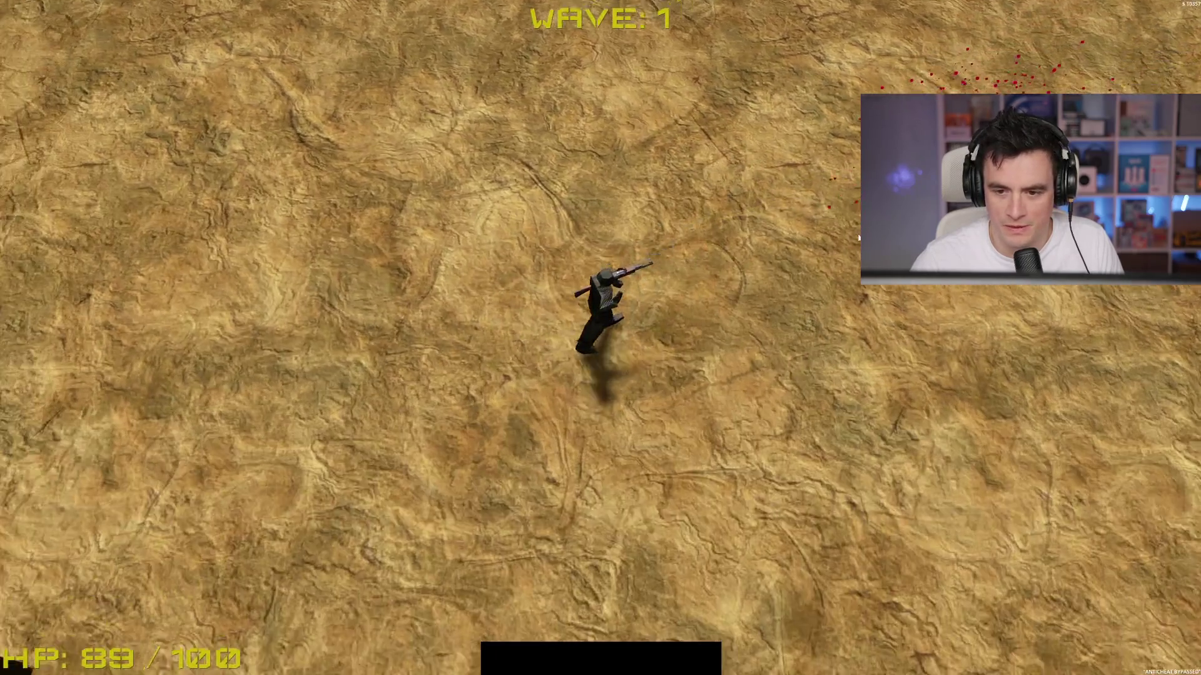
key("s")
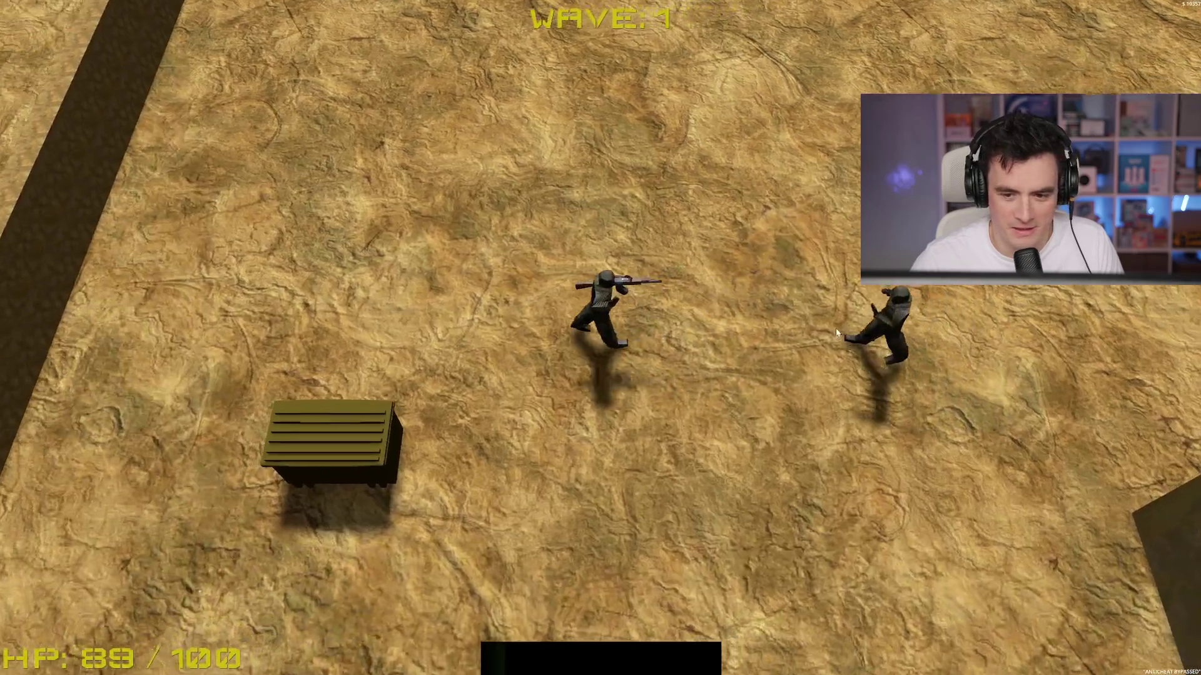
key("s")
key("a")
left_click(782, 179)
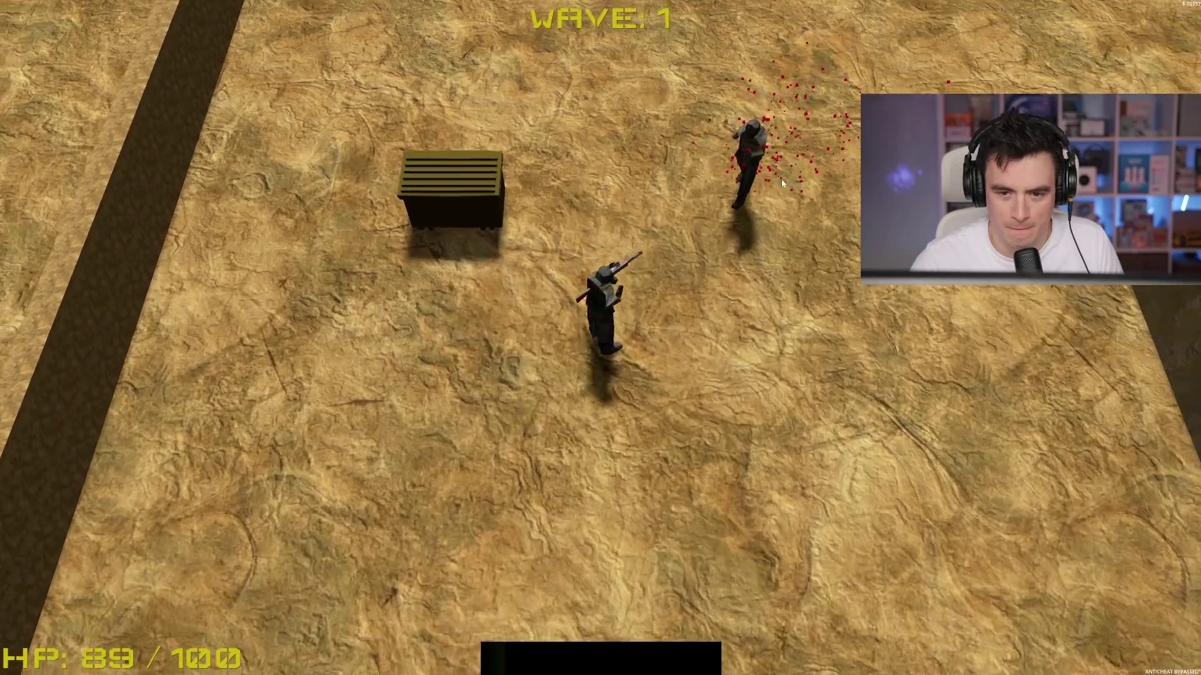
key("d")
key("s")
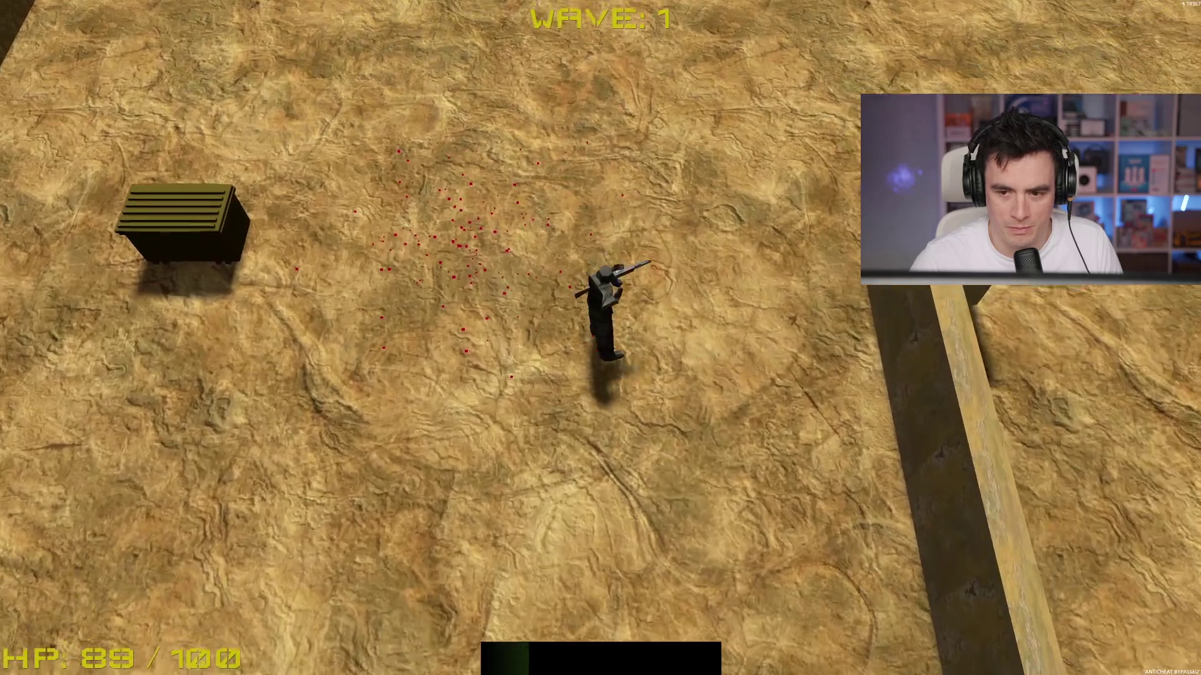
left_click(794, 141)
key("w")
key("d")
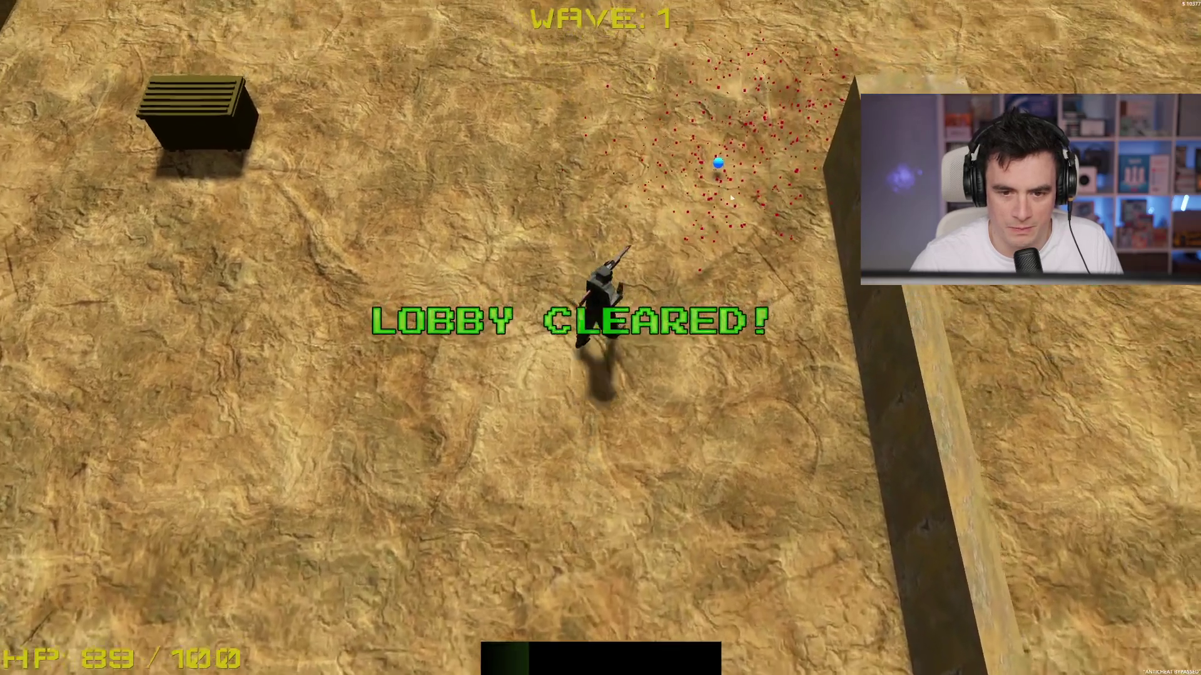
key("F8")
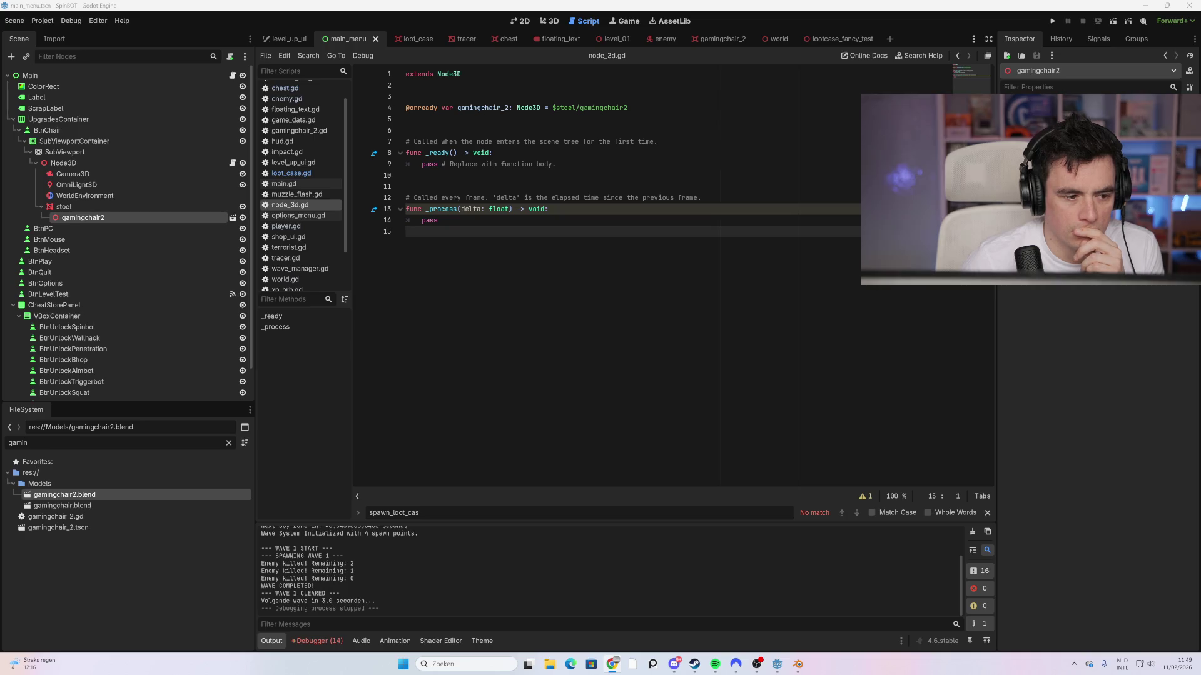
Step: Replace 'pass' on line 14 with 'gamingchair_2.position += 1 * delta'
left_click(68, 209)
left_click(430, 220)
double_click(430, 220)
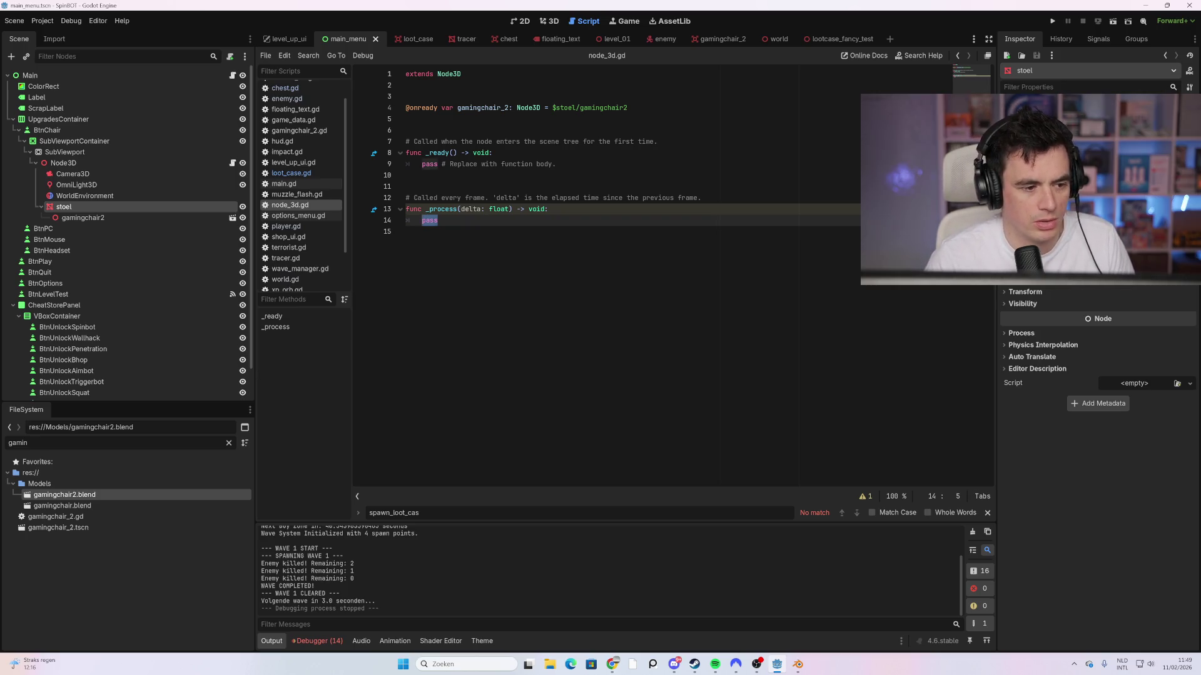
type("gamingc")
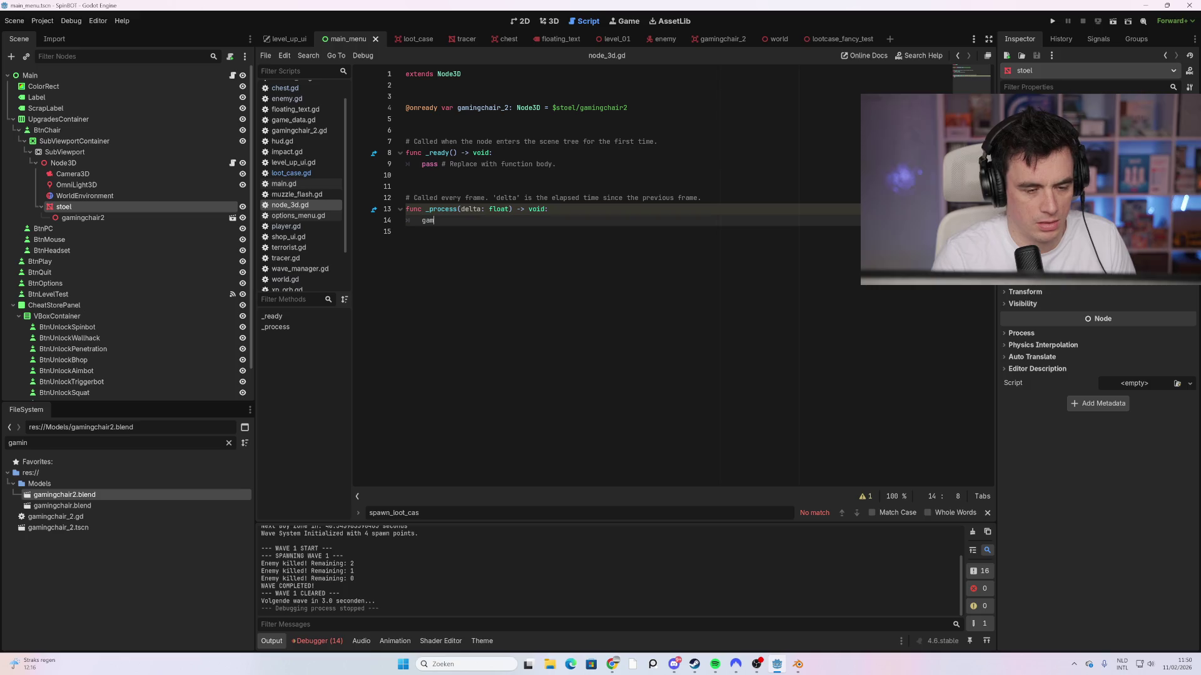
key("Return")
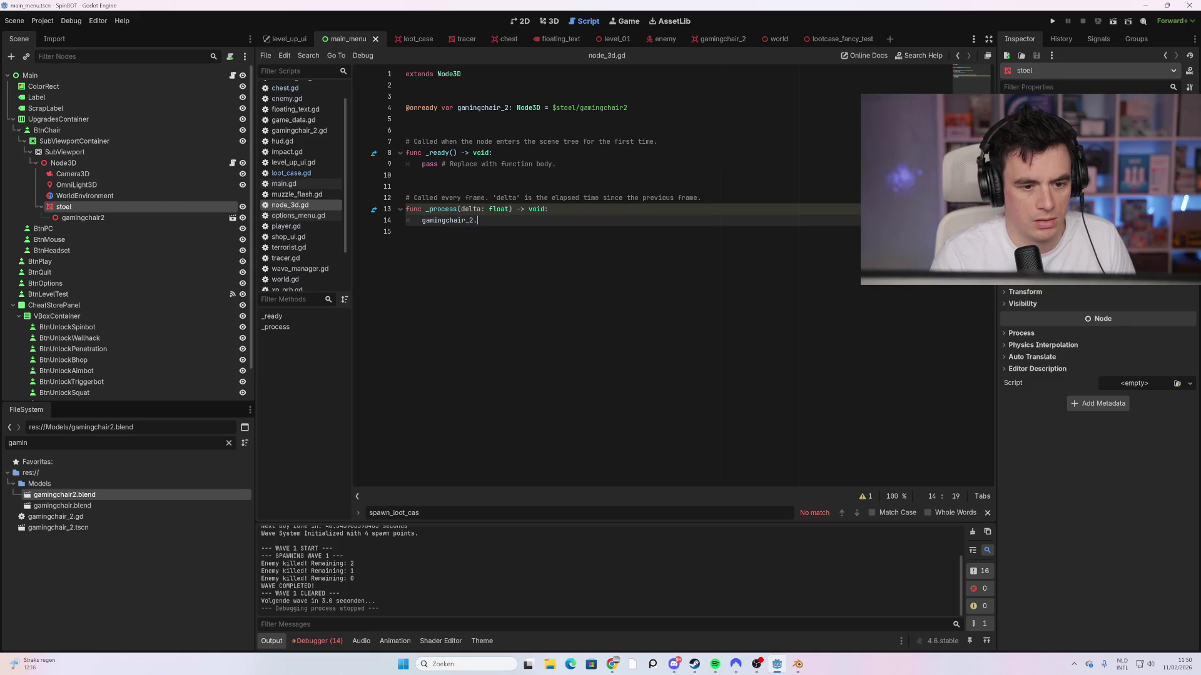
type("pos")
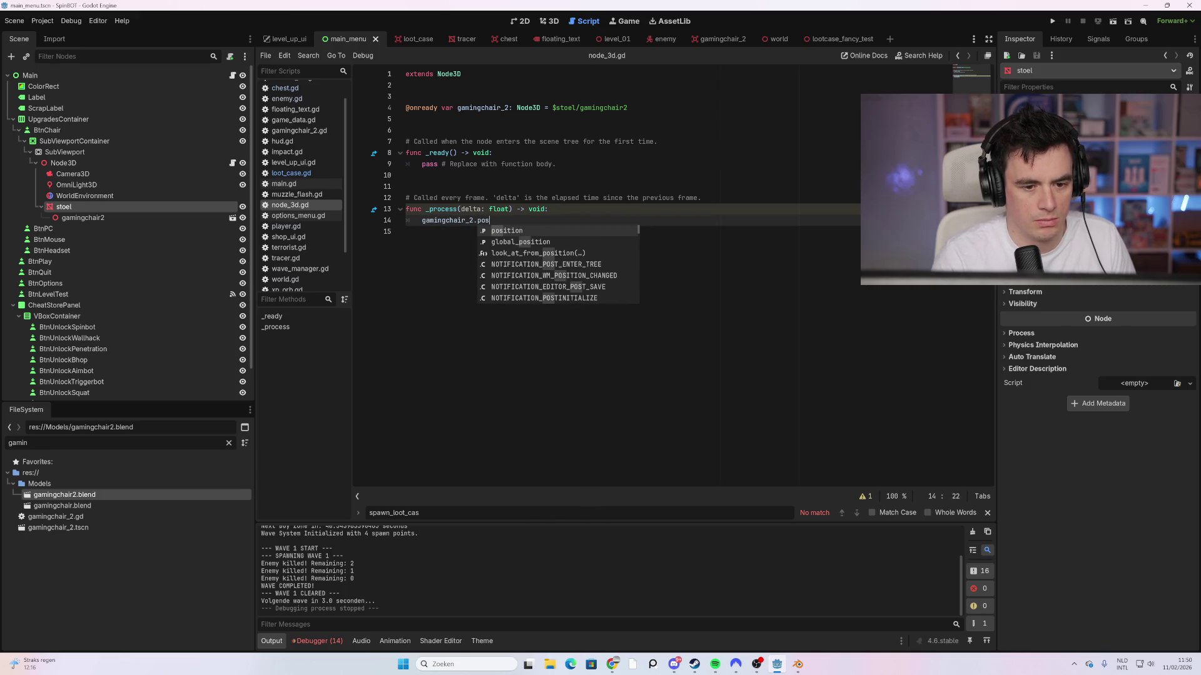
key("Return")
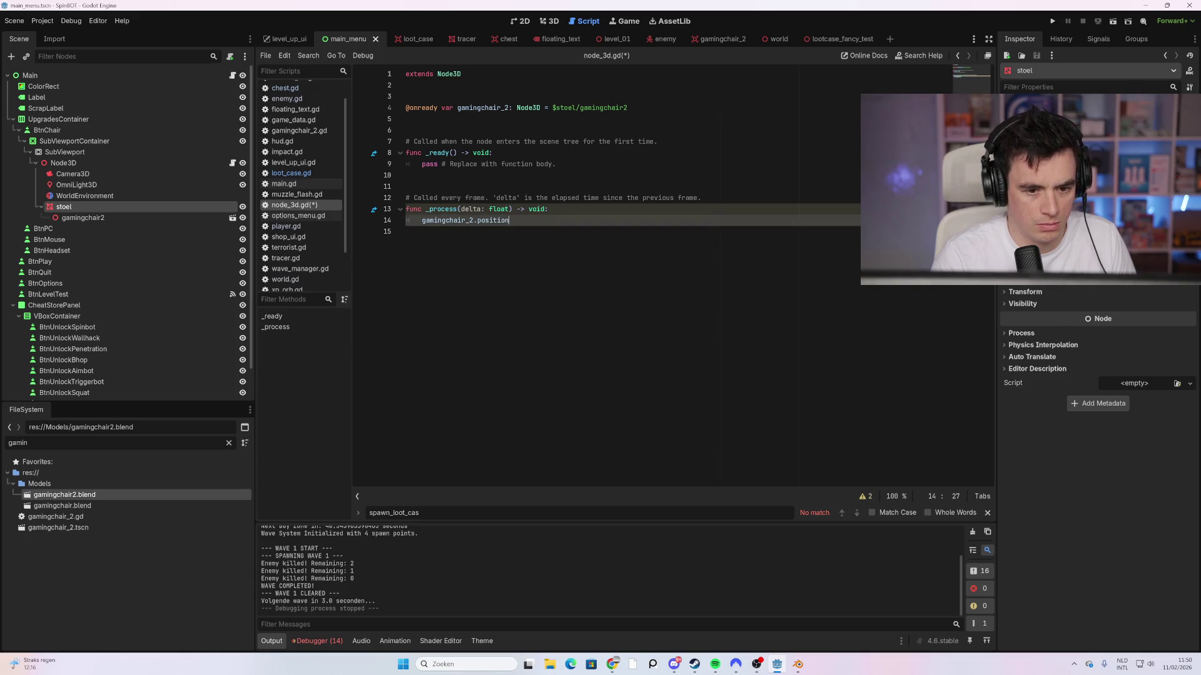
type(" += ")
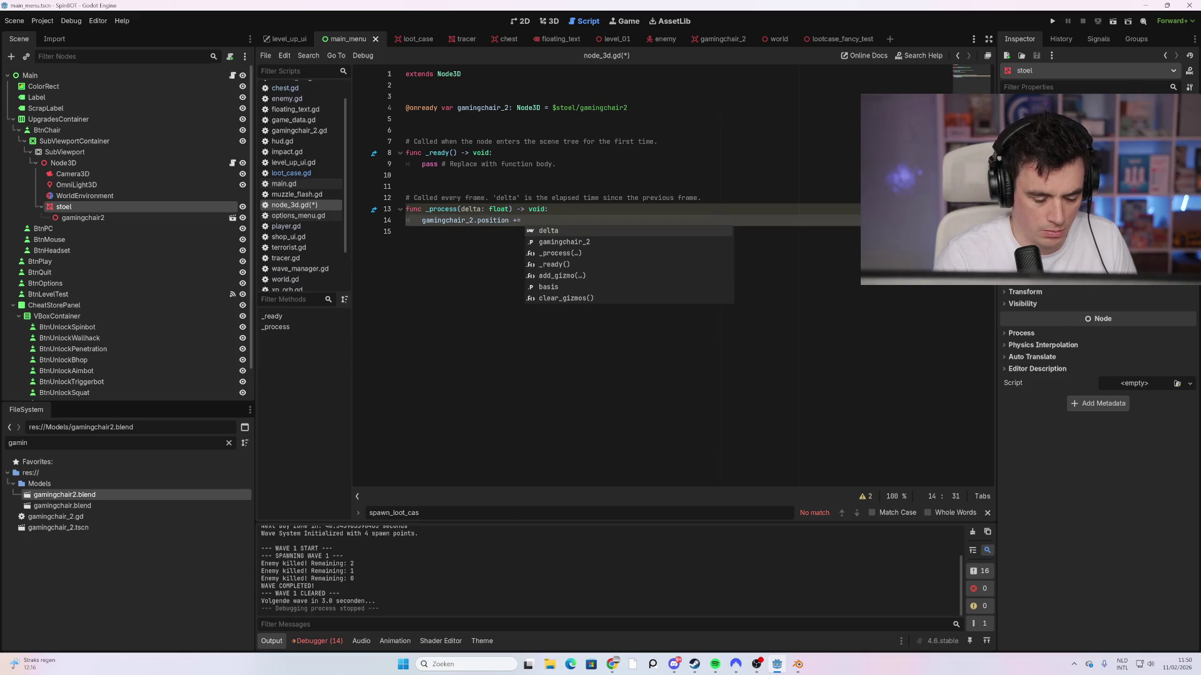
type("0")
key("BackSpace")
key("BackSpace")
type("1 ")
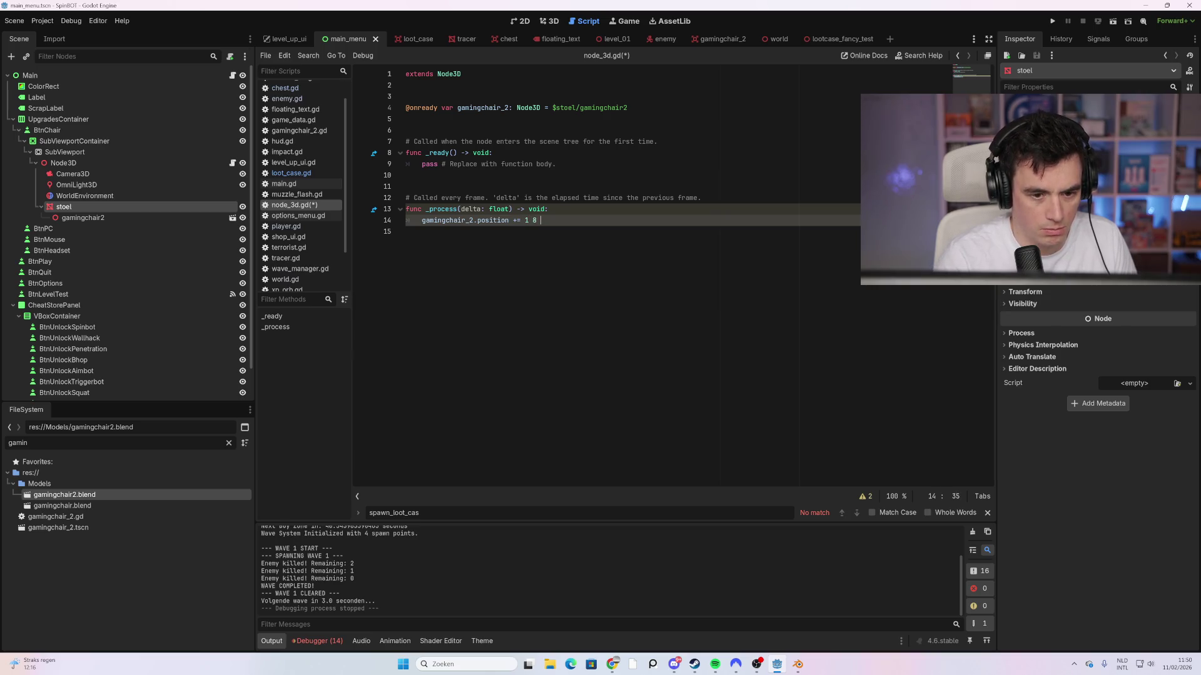
type("* delta")
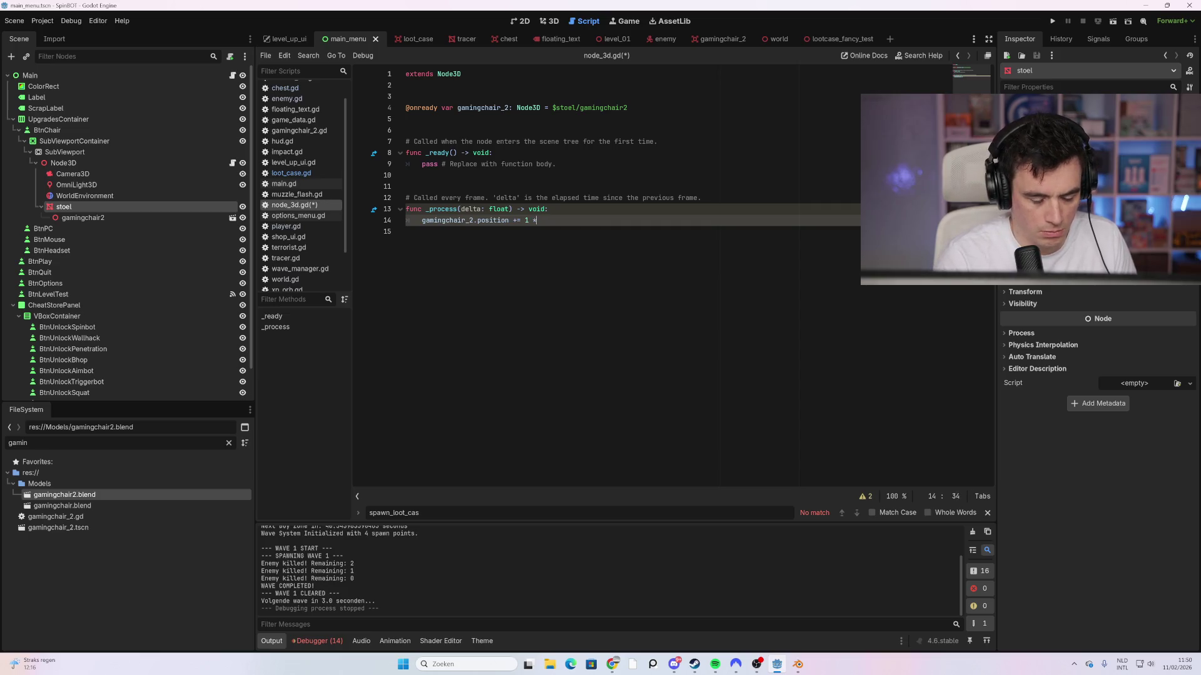
Step: Change the property to position.y, then start selecting it for replacement
left_click(406, 231)
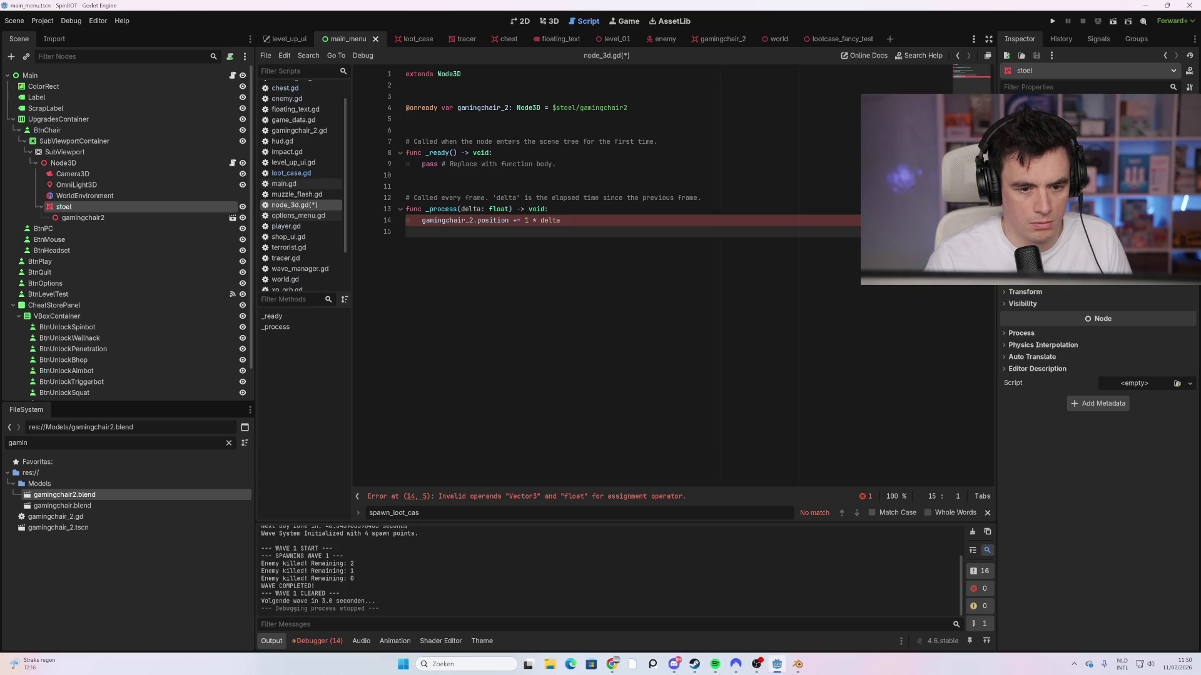
left_click(509, 220)
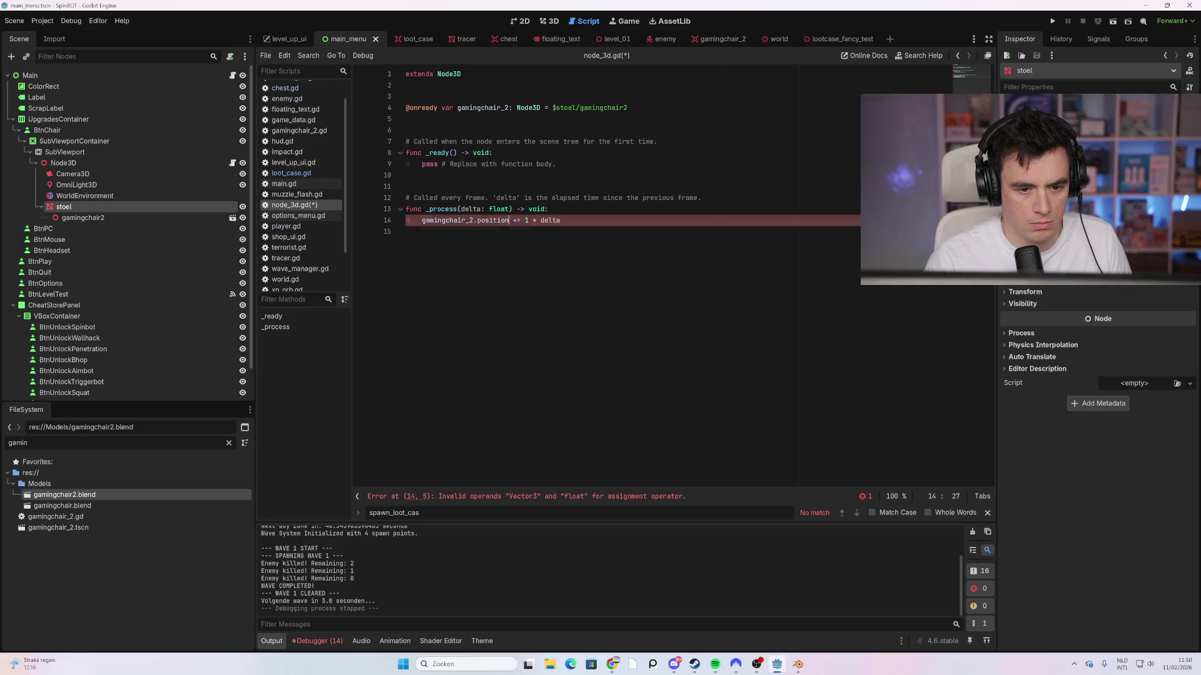
type(".")
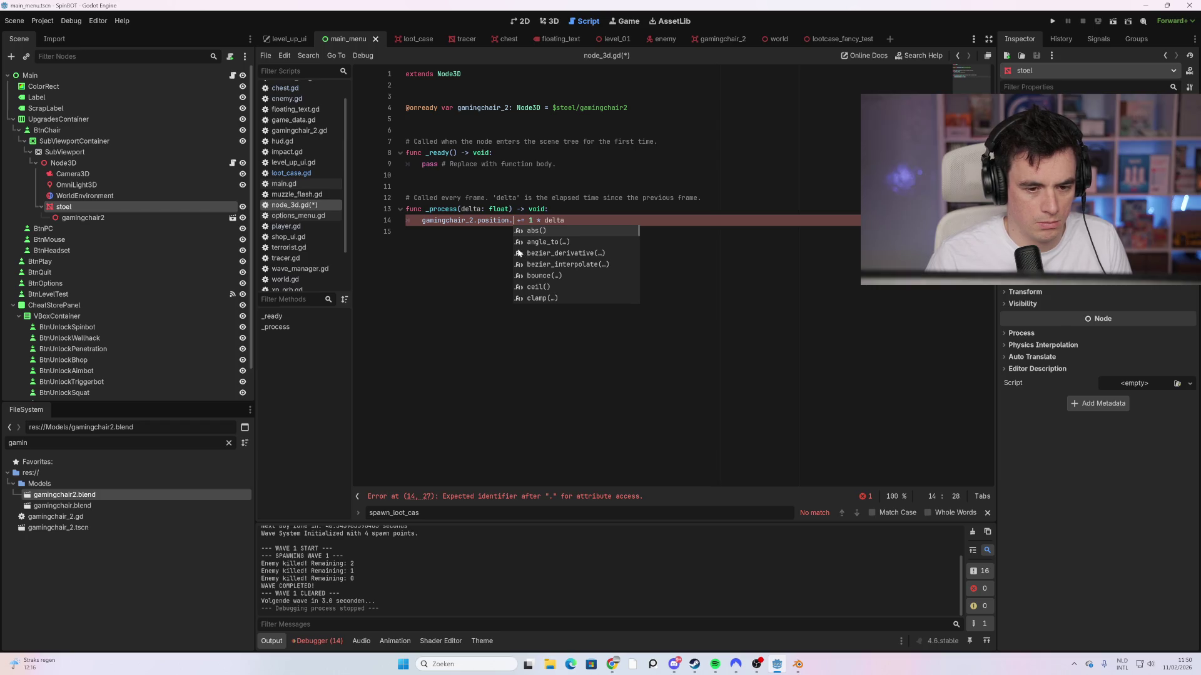
type("y")
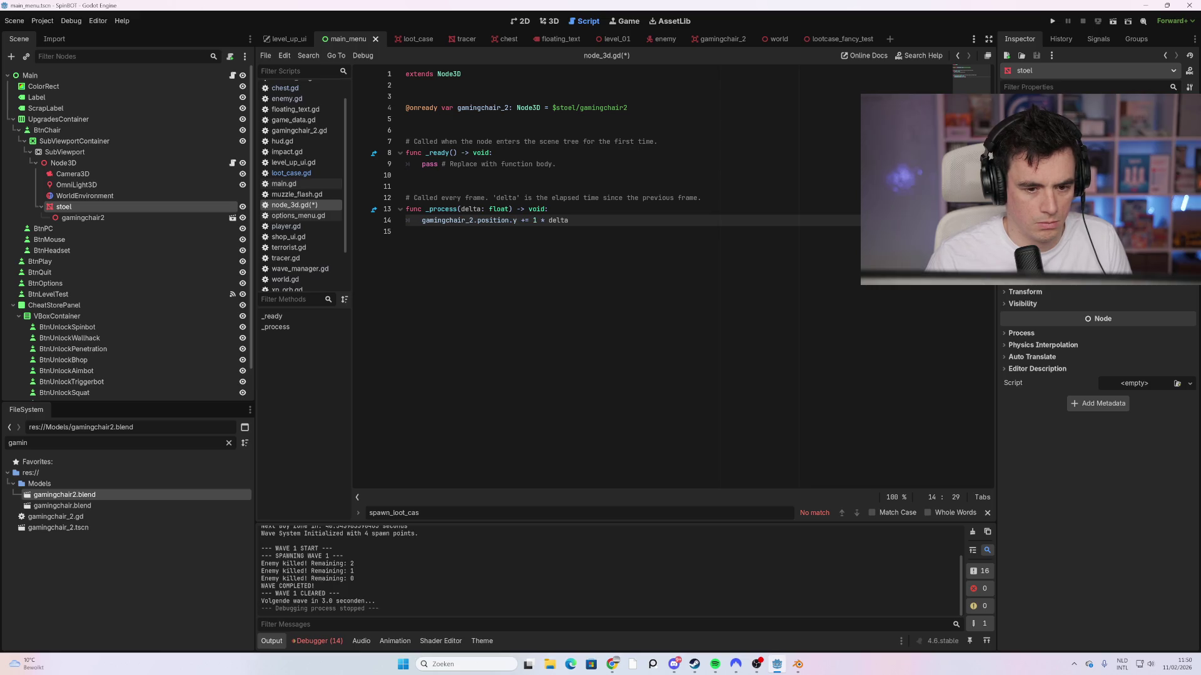
key("shift+Left")
key("shift+Left")
key("shift+Left")
key("shift+Left")
Step: Swap position.y for rotate and delete the leftover '+= 1 * delta' assignment
key("BackSpace")
key("BackSpace")
type("rotat")
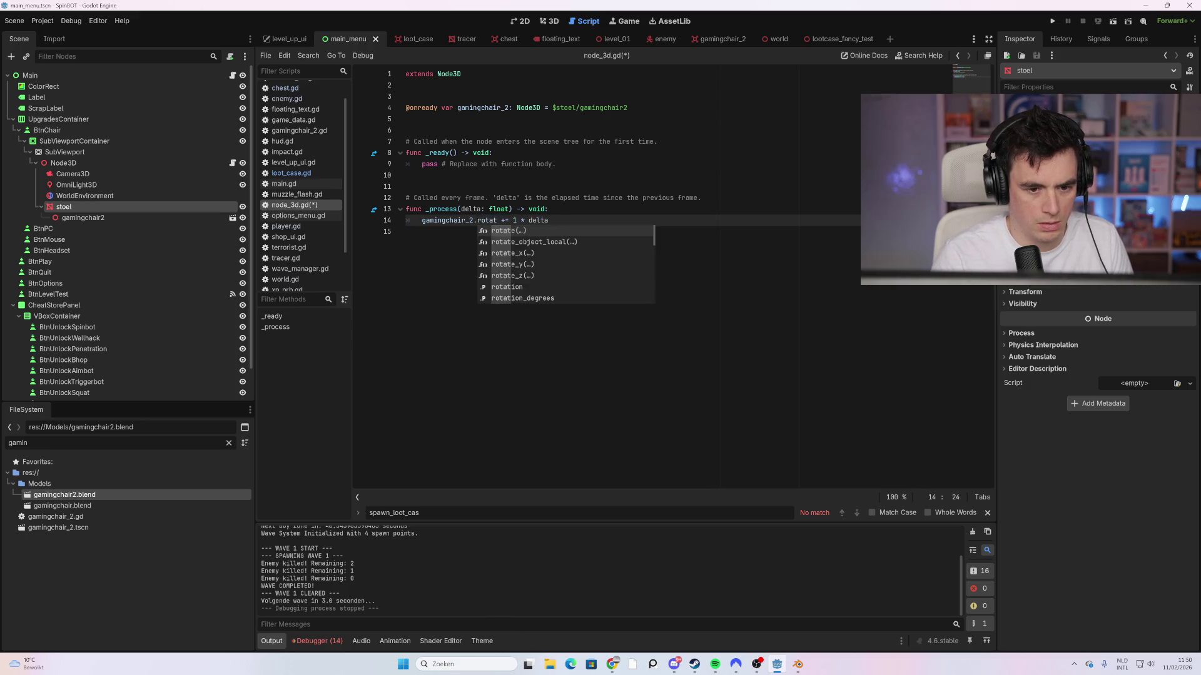
key("Return")
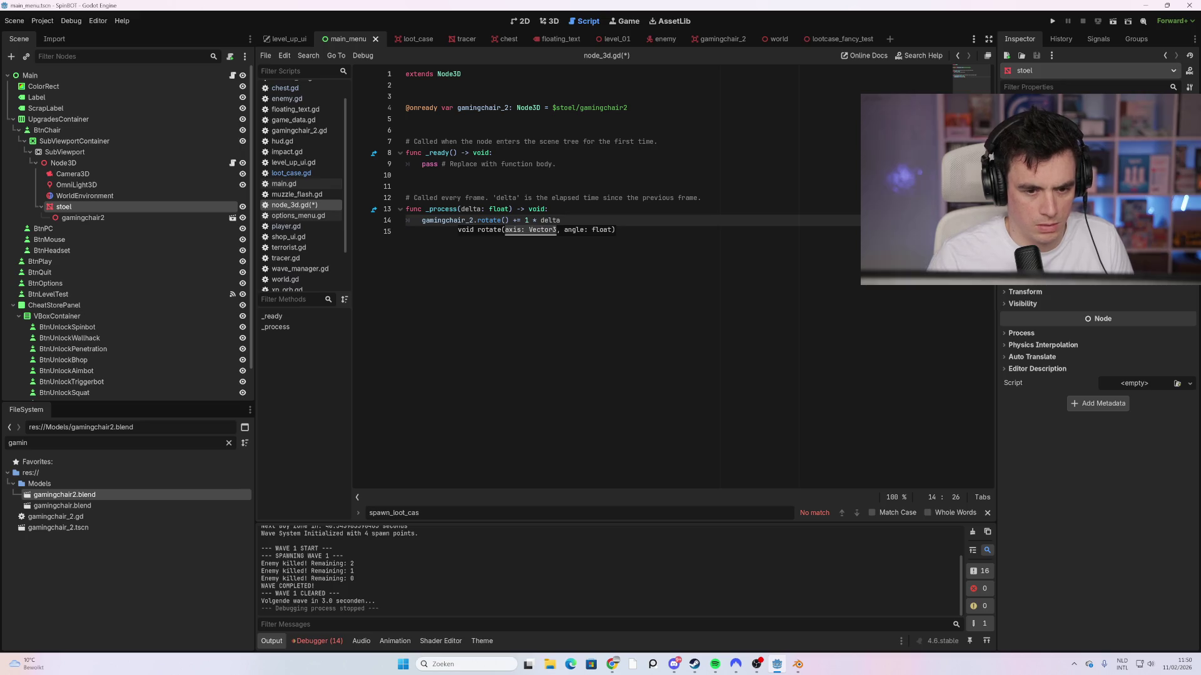
key("End")
key("ctrl+shift+Left")
key("ctrl+shift+Left")
key("ctrl+shift+Left")
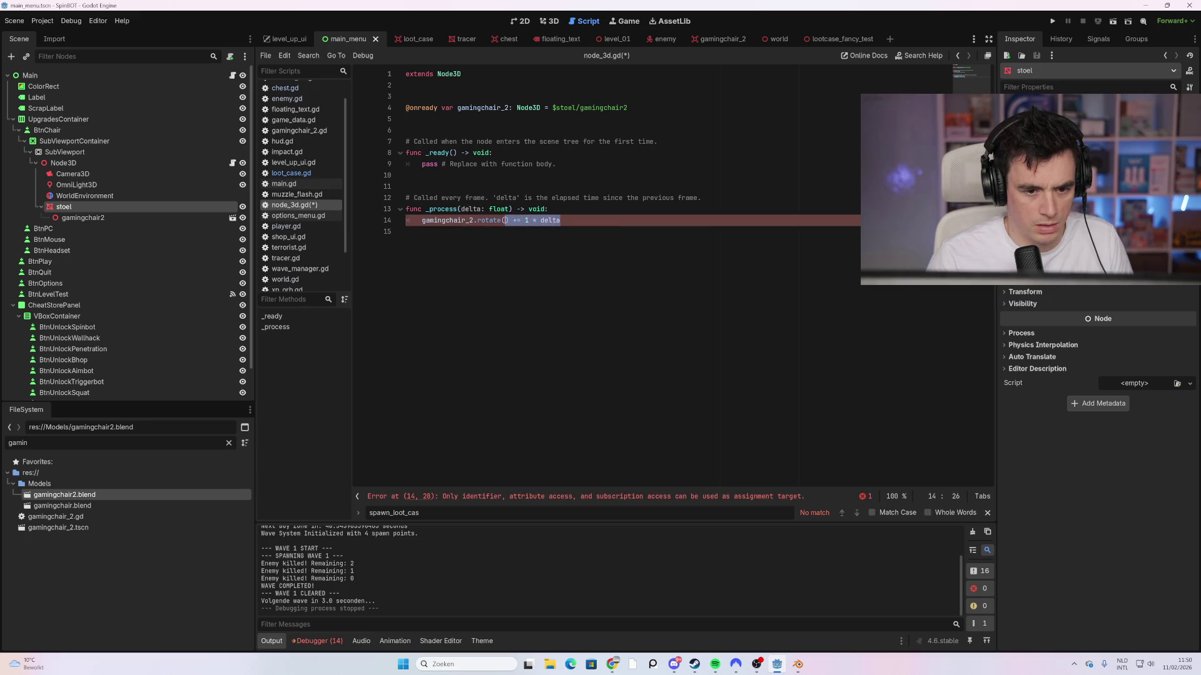
key("BackSpace")
type("i")
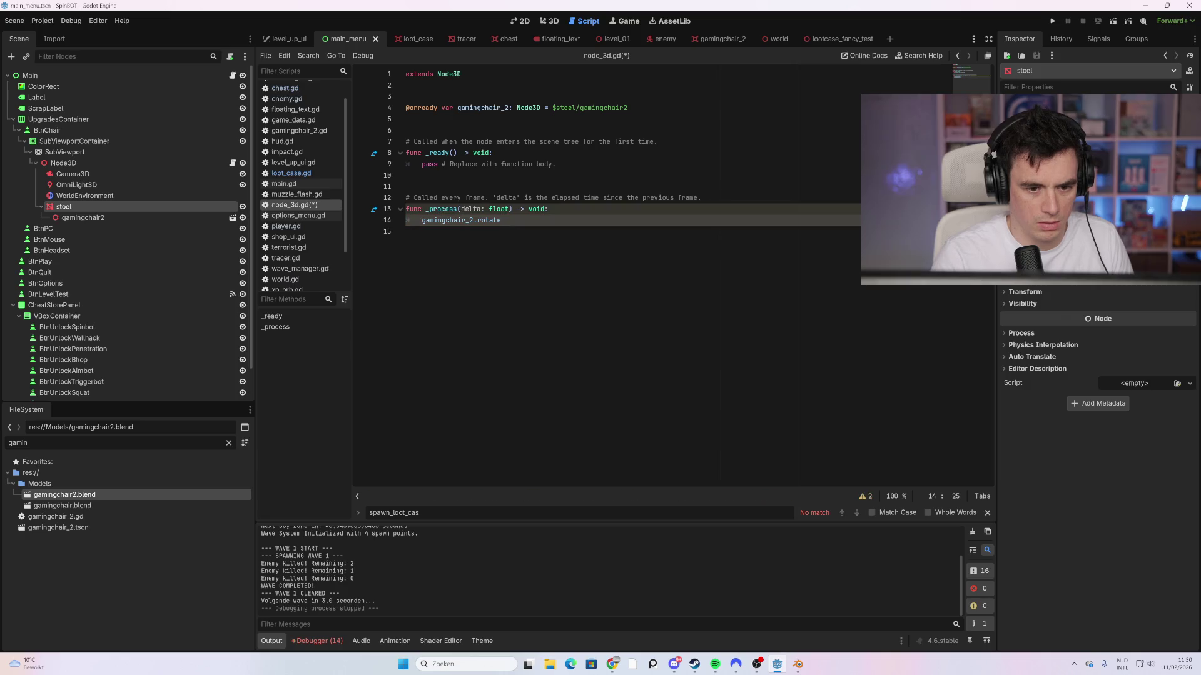
key("BackSpace")
type("_")
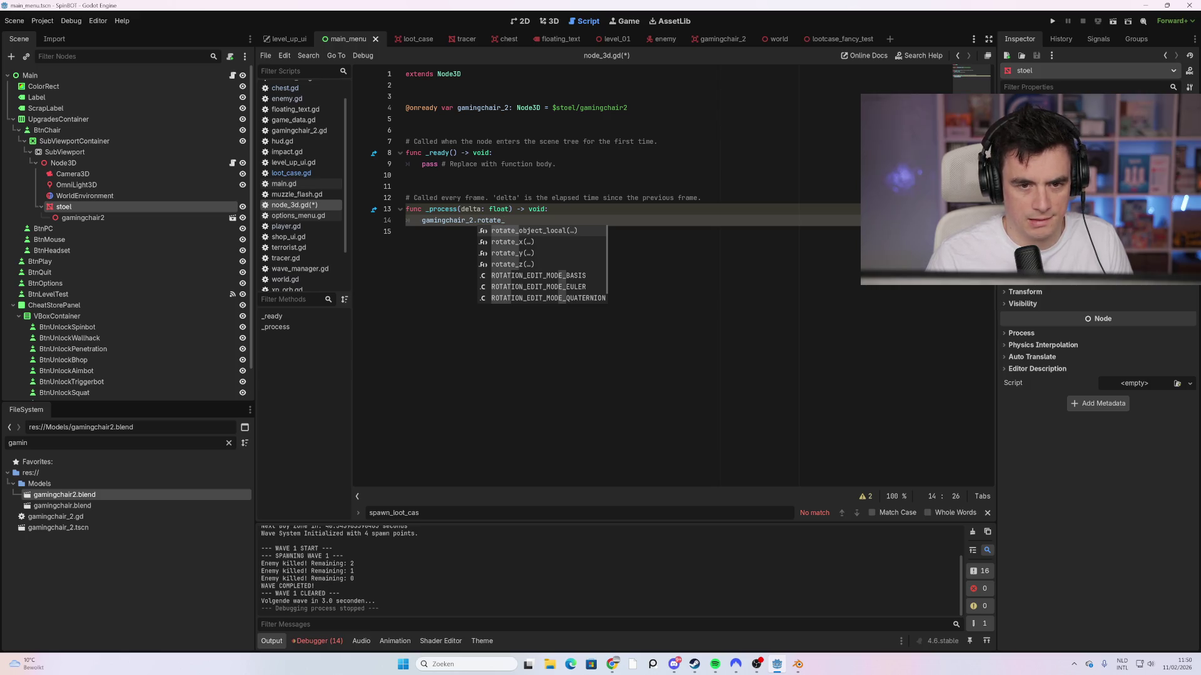
Step: Finish line 14 as 'gamingchair_2.rotate_y(1*delta)' in node_3d.gd and run the game
left_click(549, 21)
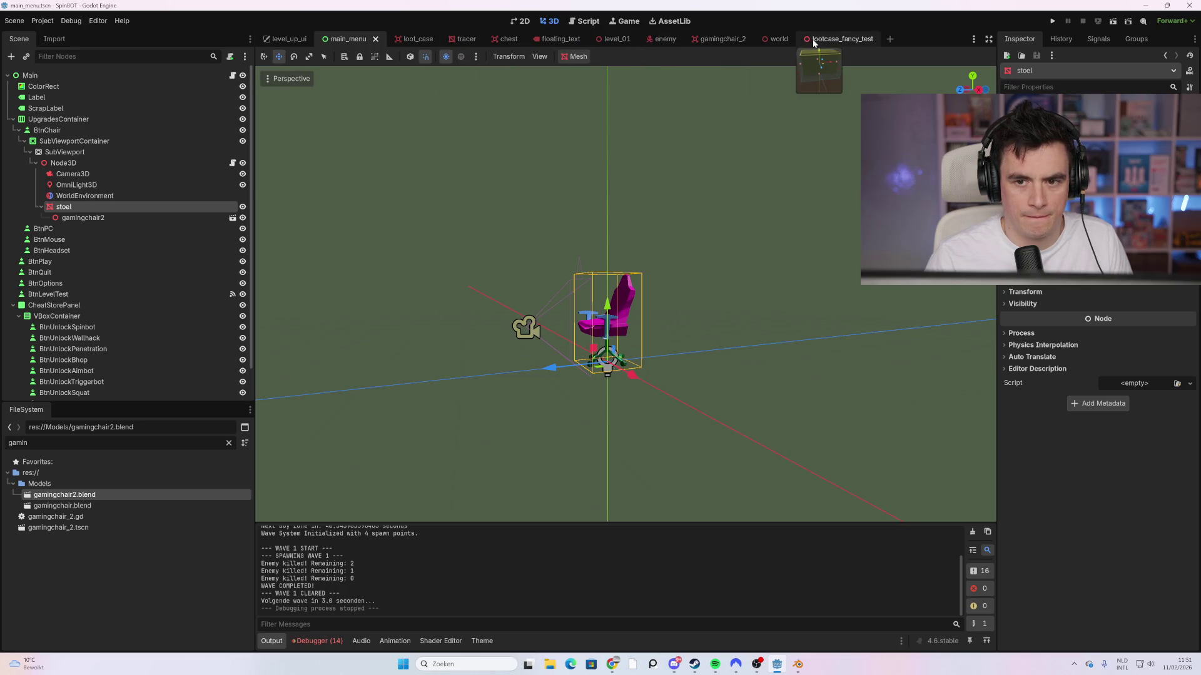
left_click(233, 75)
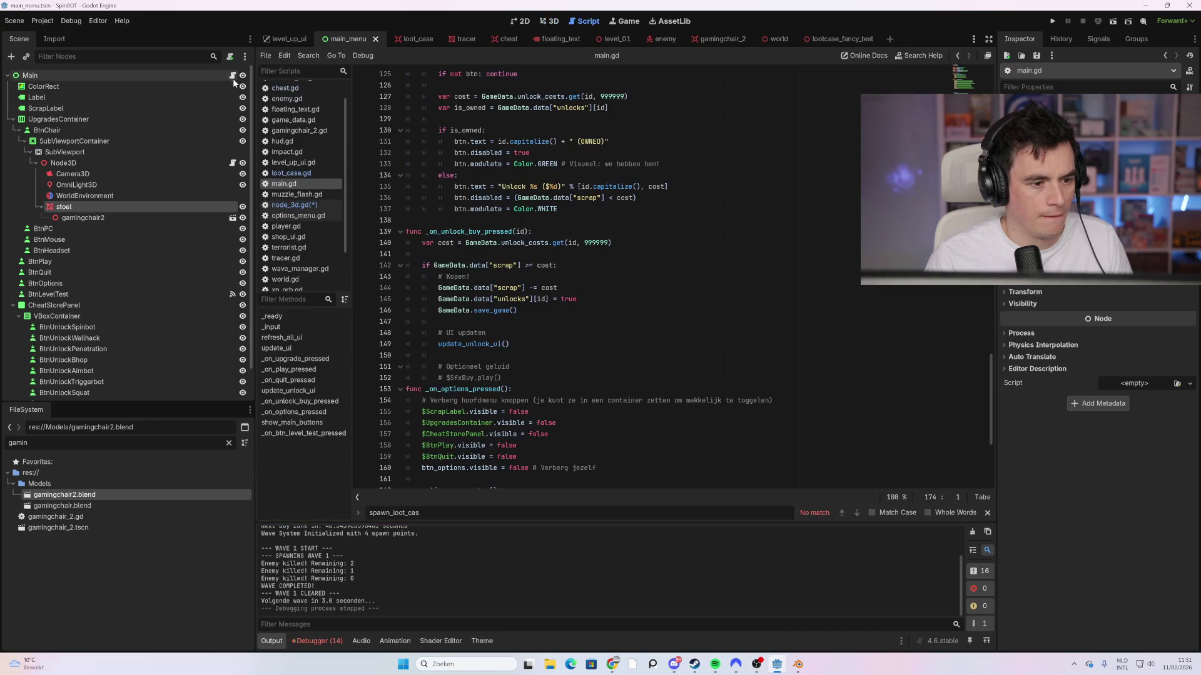
left_click(233, 163)
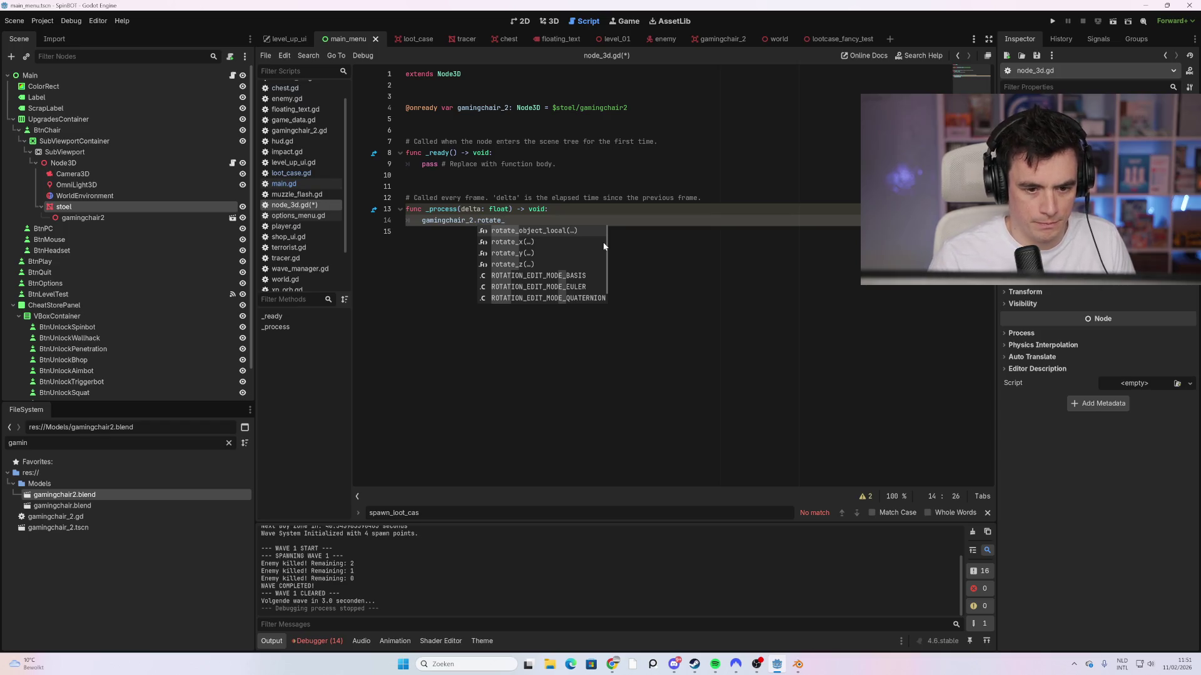
left_click(521, 258)
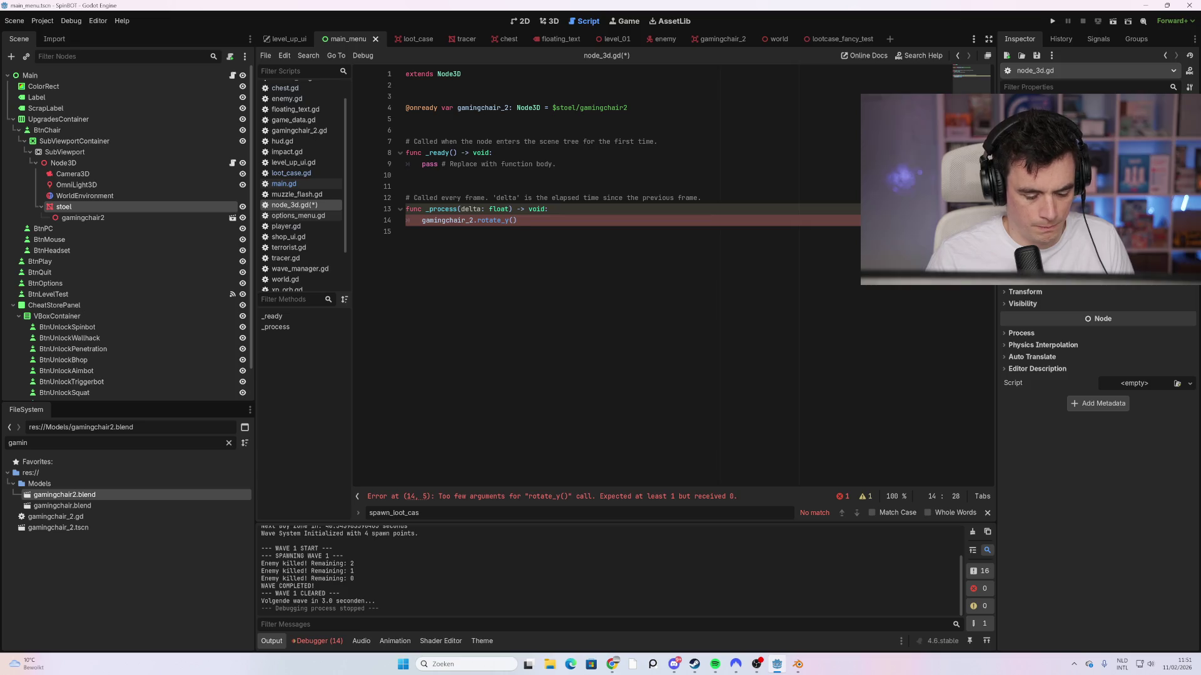
type("1*dl")
key("BackSpace")
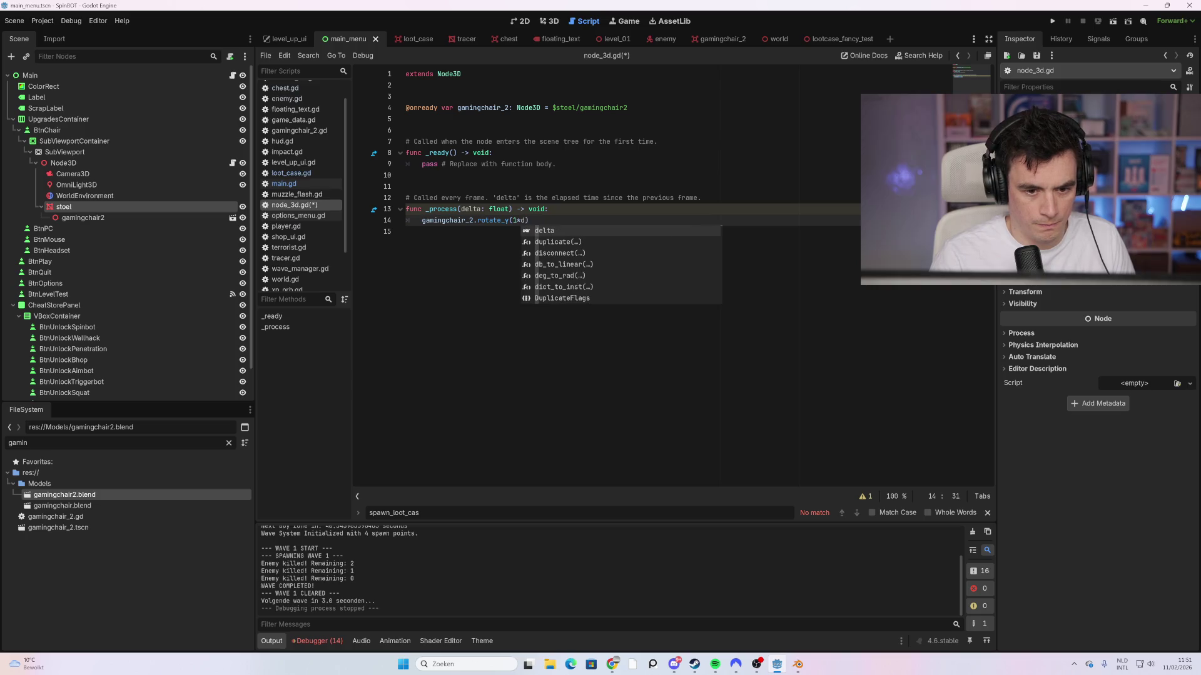
key("Return")
key("Down")
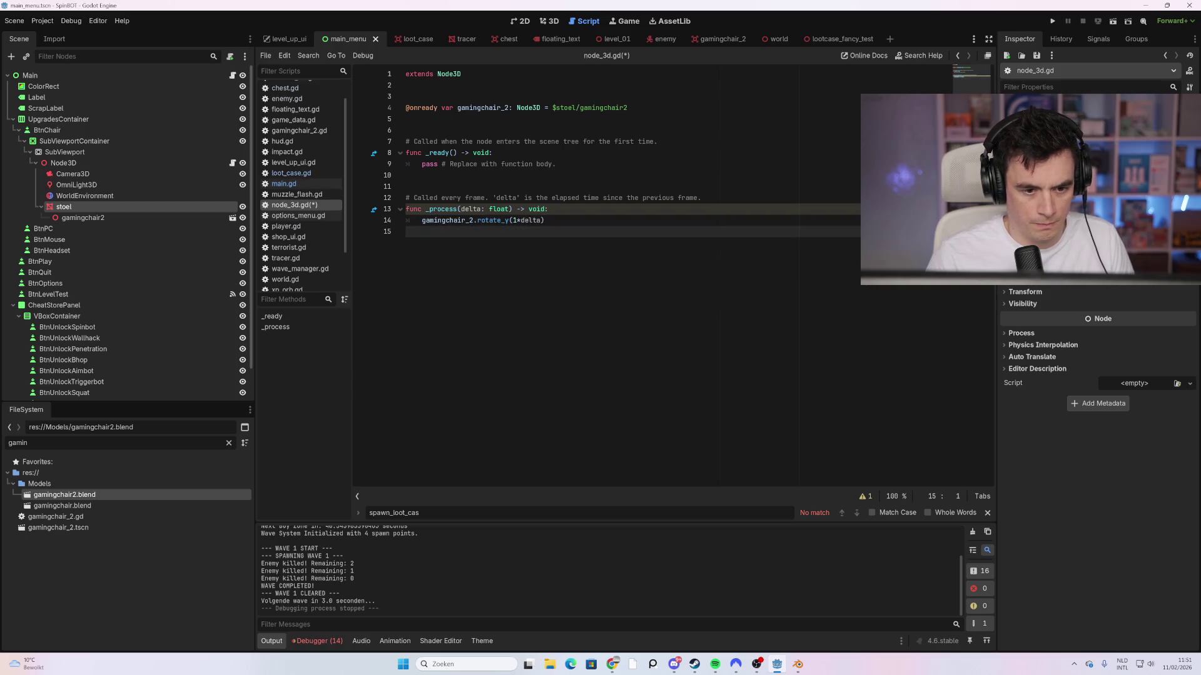
key("F5")
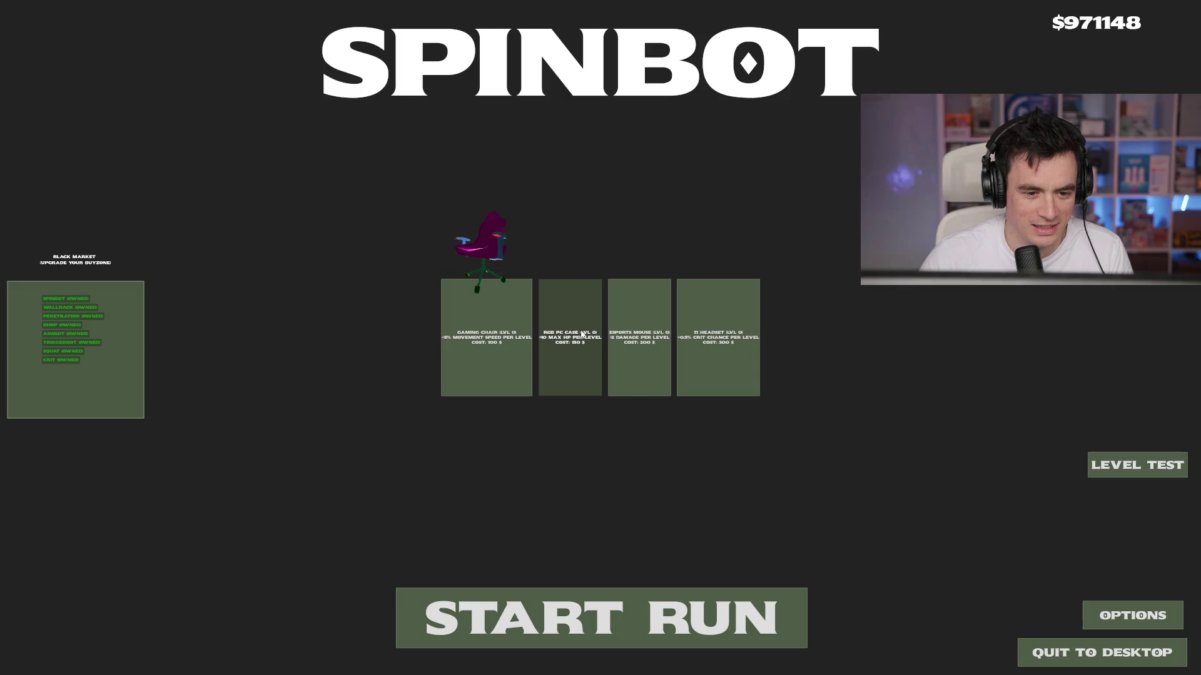
Step: Close the running SPINBOT game with Alt+F4 after viewing the spinning chair
key("alt+F4")
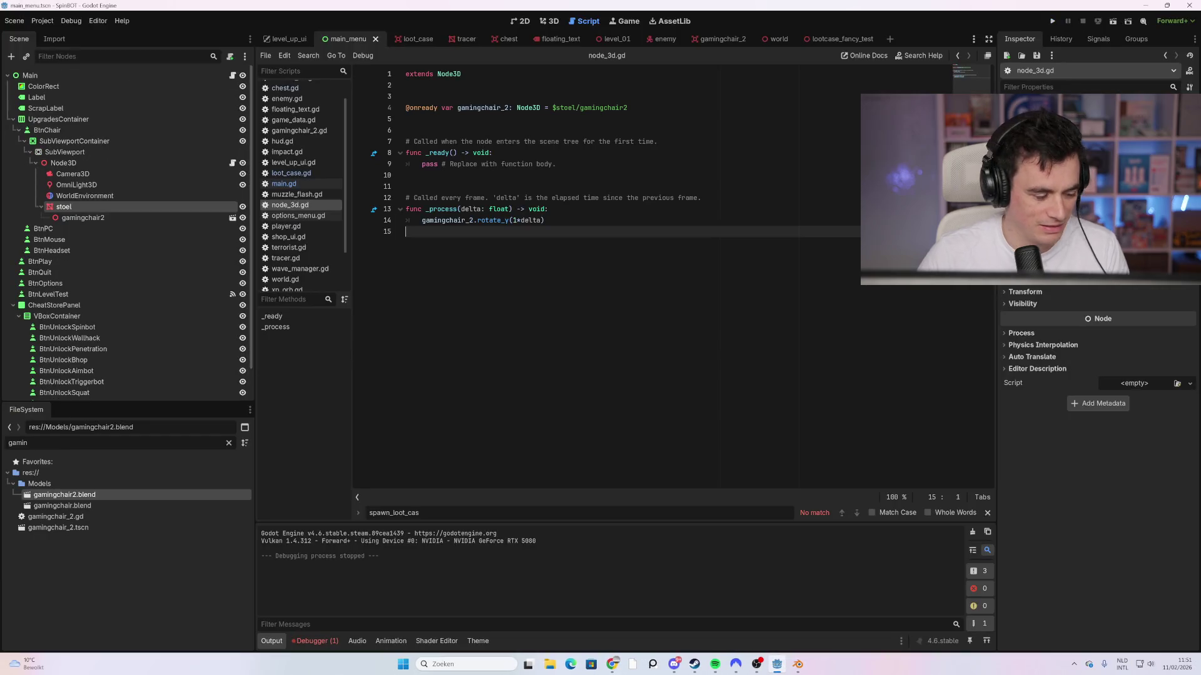
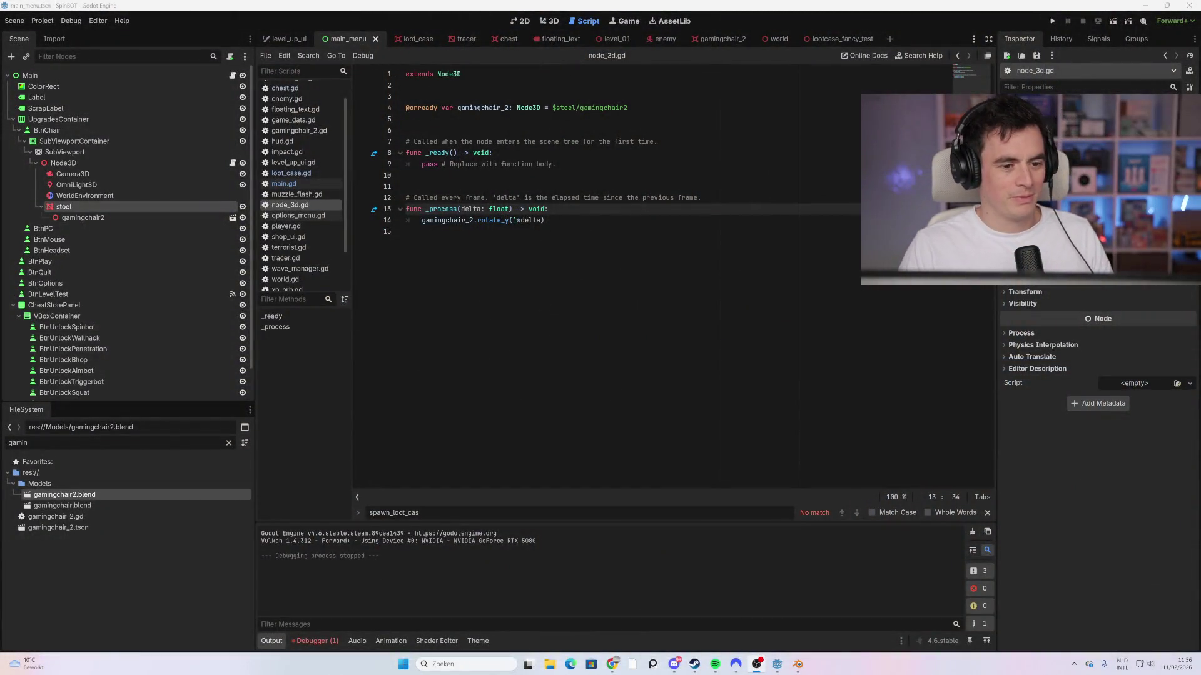
Step: Launch the SPINBOT project from the node_3d.gd script to test its main menu
left_click(406, 231)
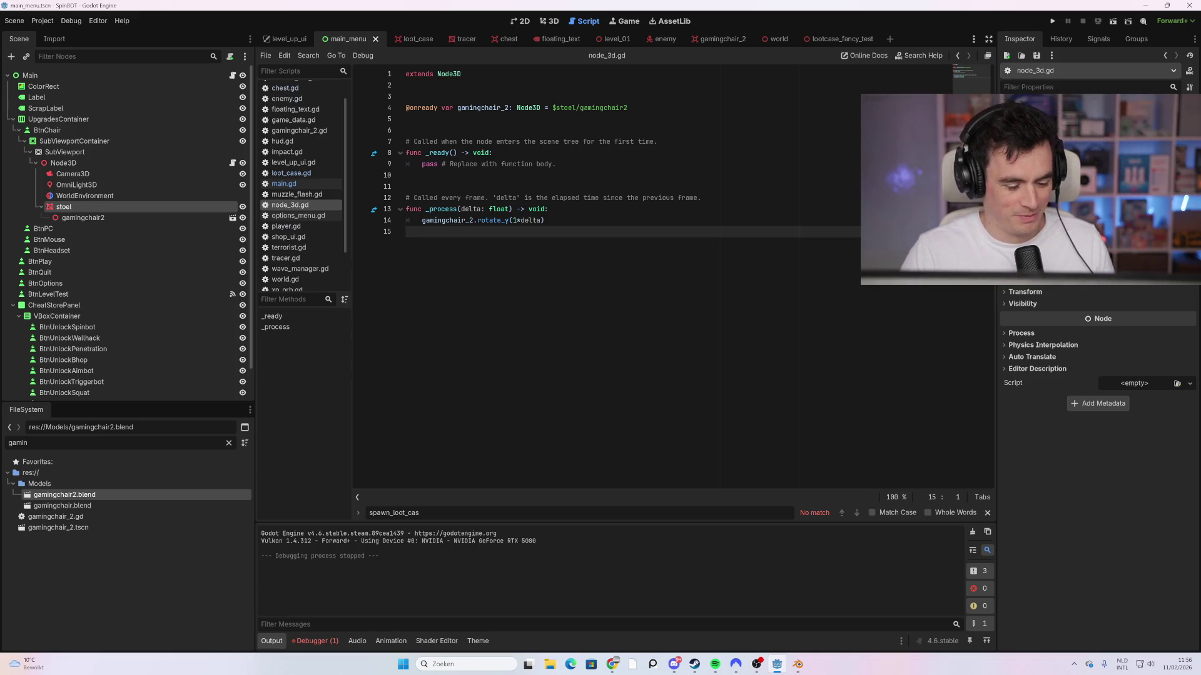
left_click(545, 220)
key("F5")
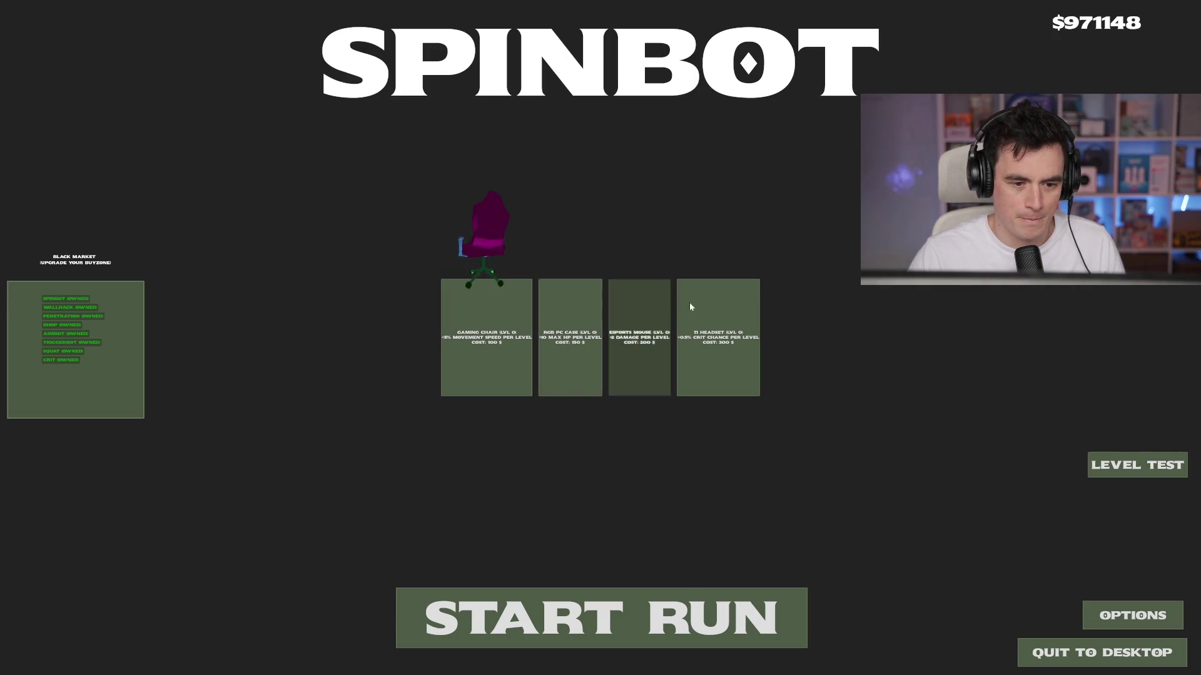
Step: Buy Gaming Chair upgrades up to level 6, then close the game with Alt+F4
left_click(504, 350)
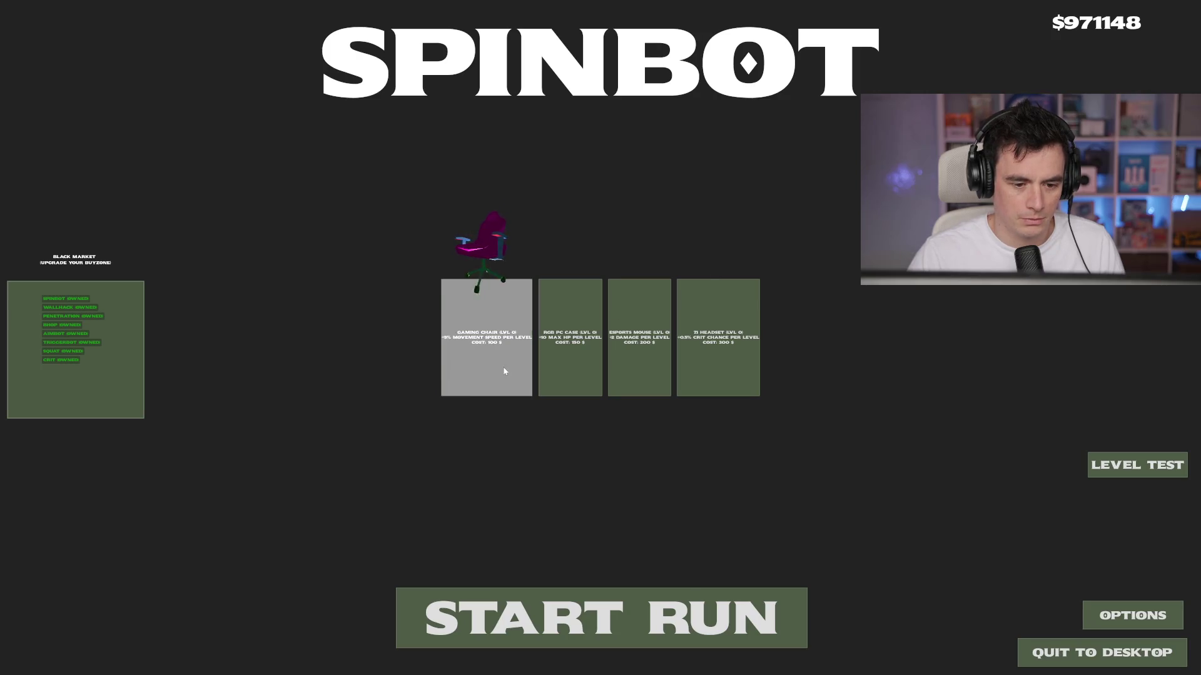
left_click(494, 318)
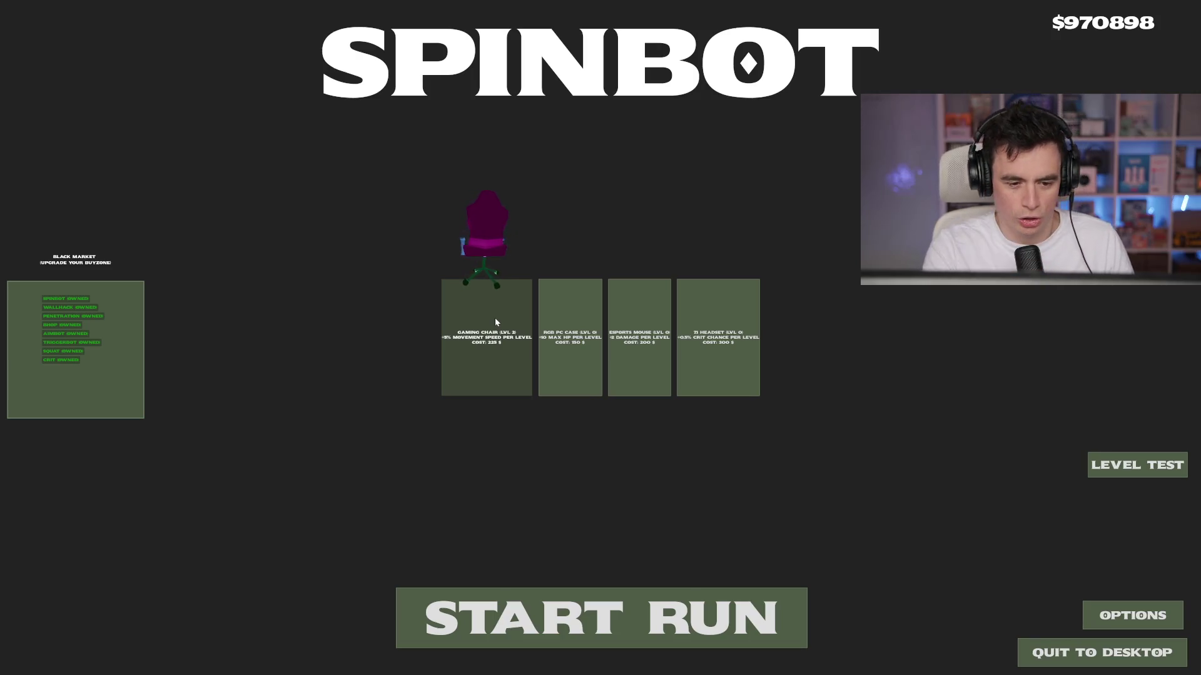
left_click(512, 342)
left_click(513, 342)
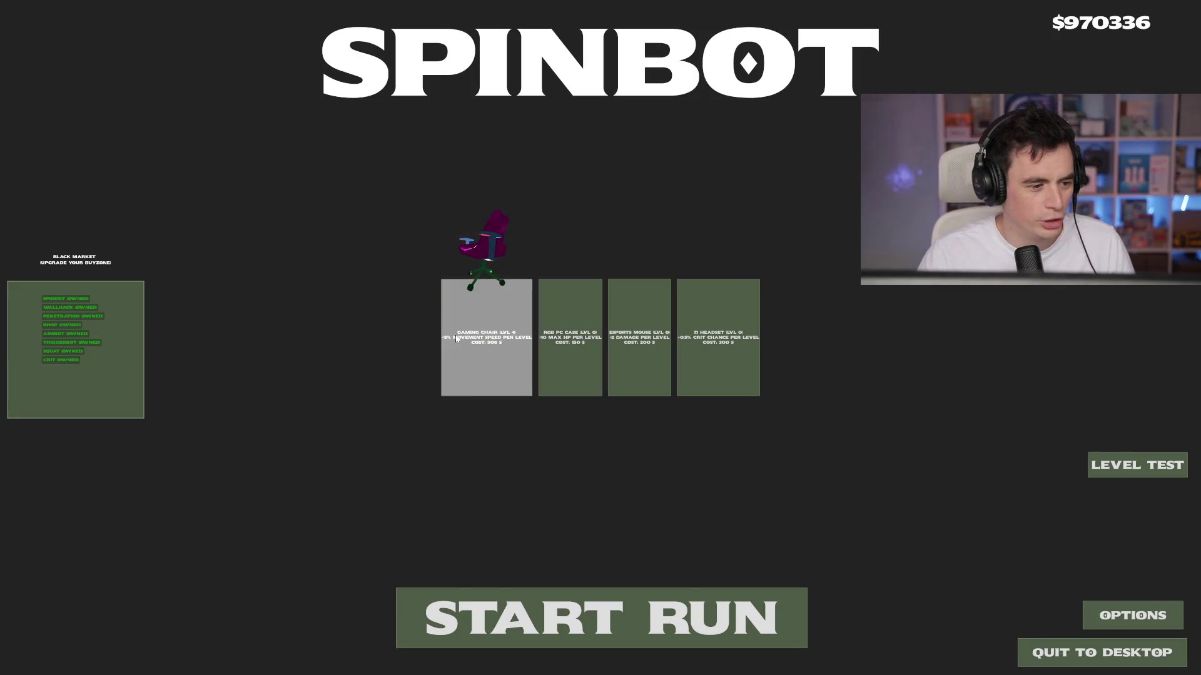
left_click(513, 341)
left_click(513, 341)
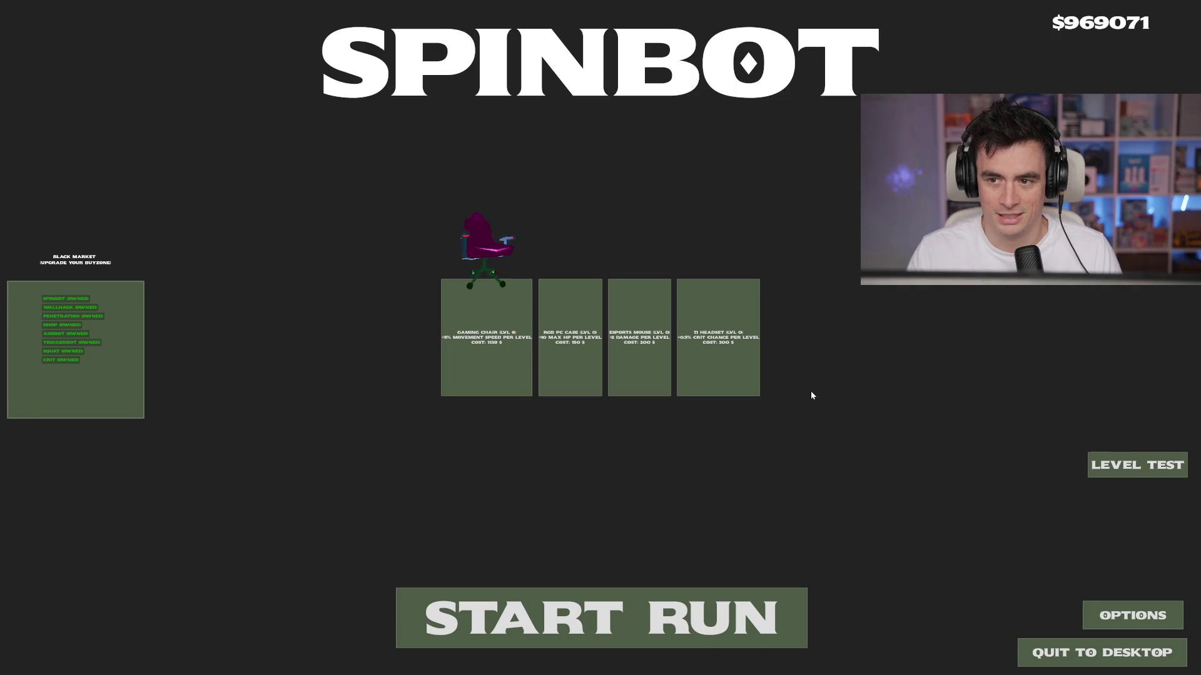
key("alt+F4")
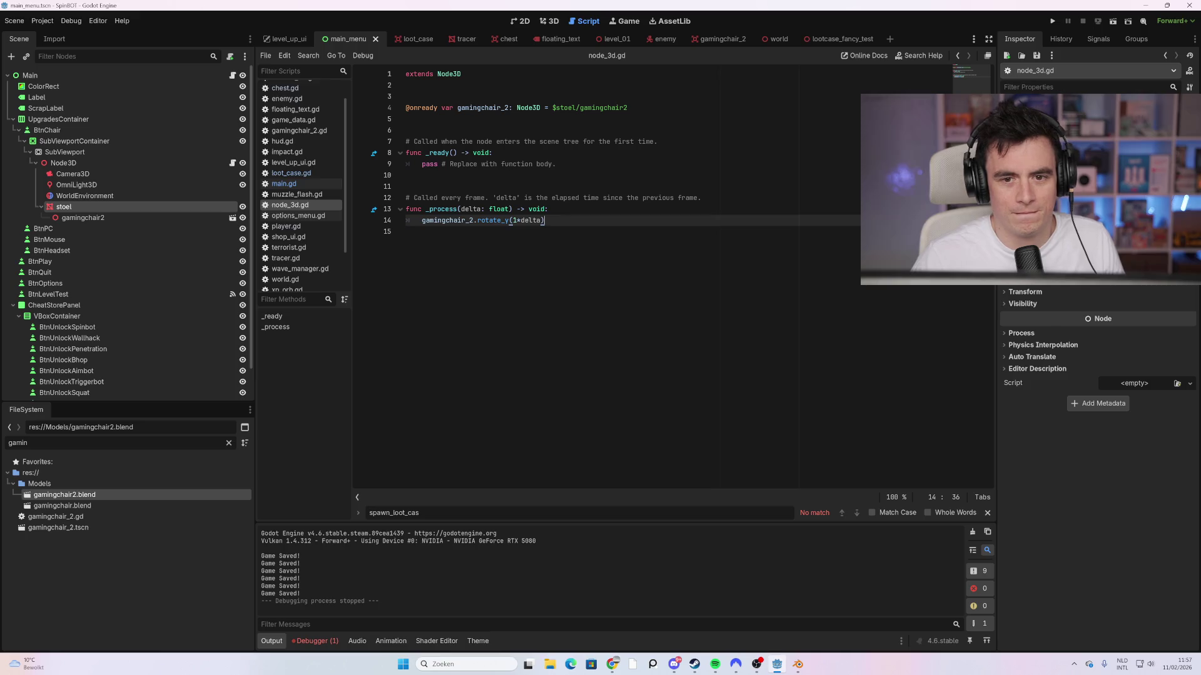
Step: Return to line 9 of node_3d.gd and run the project again
left_click(556, 164)
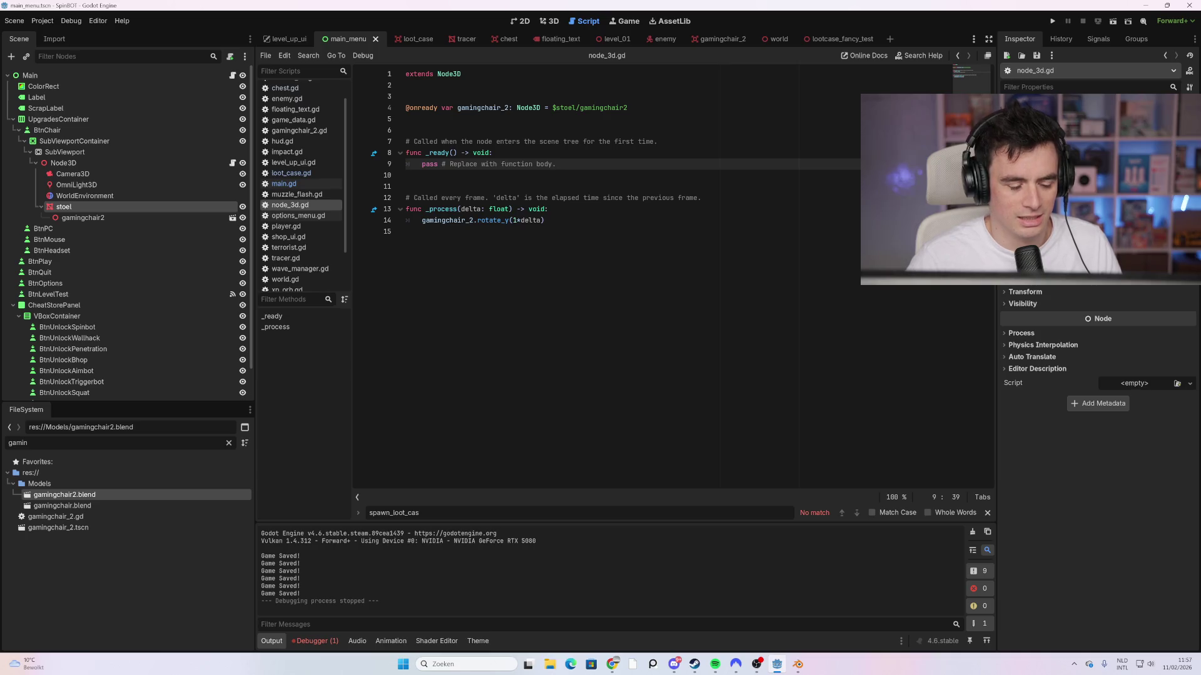
key("F5")
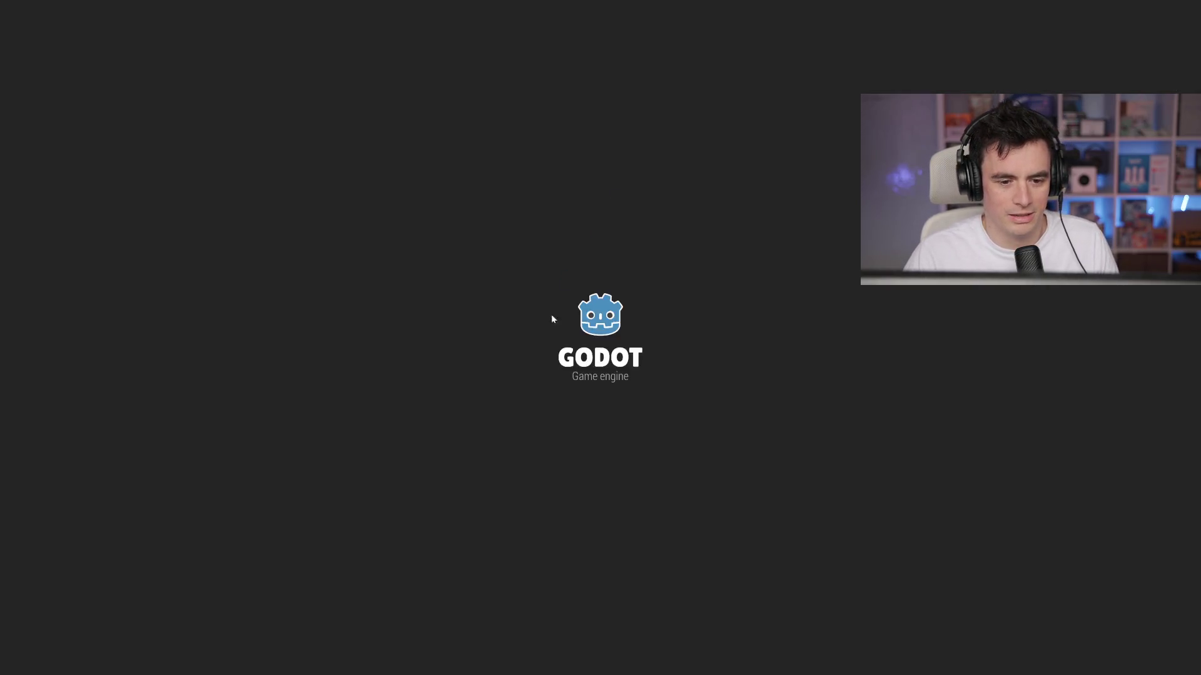
Step: Start a run, walk to the loot crate, open it, and shoot the enemies at the top
left_click(604, 609)
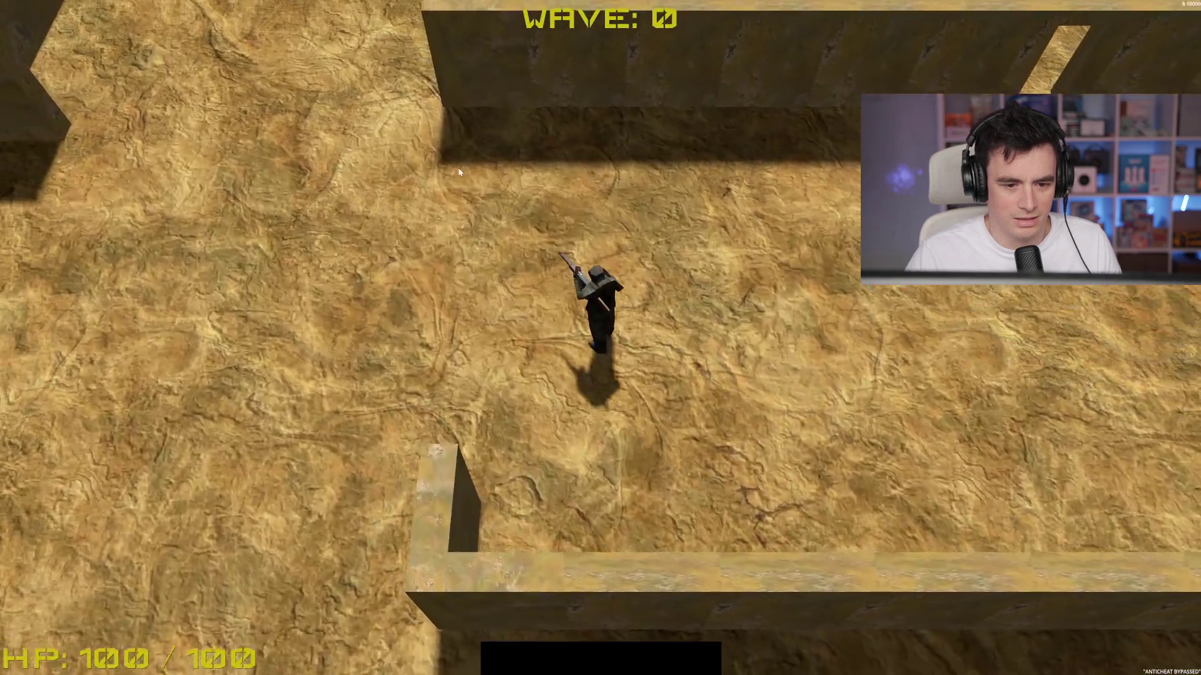
key("w")
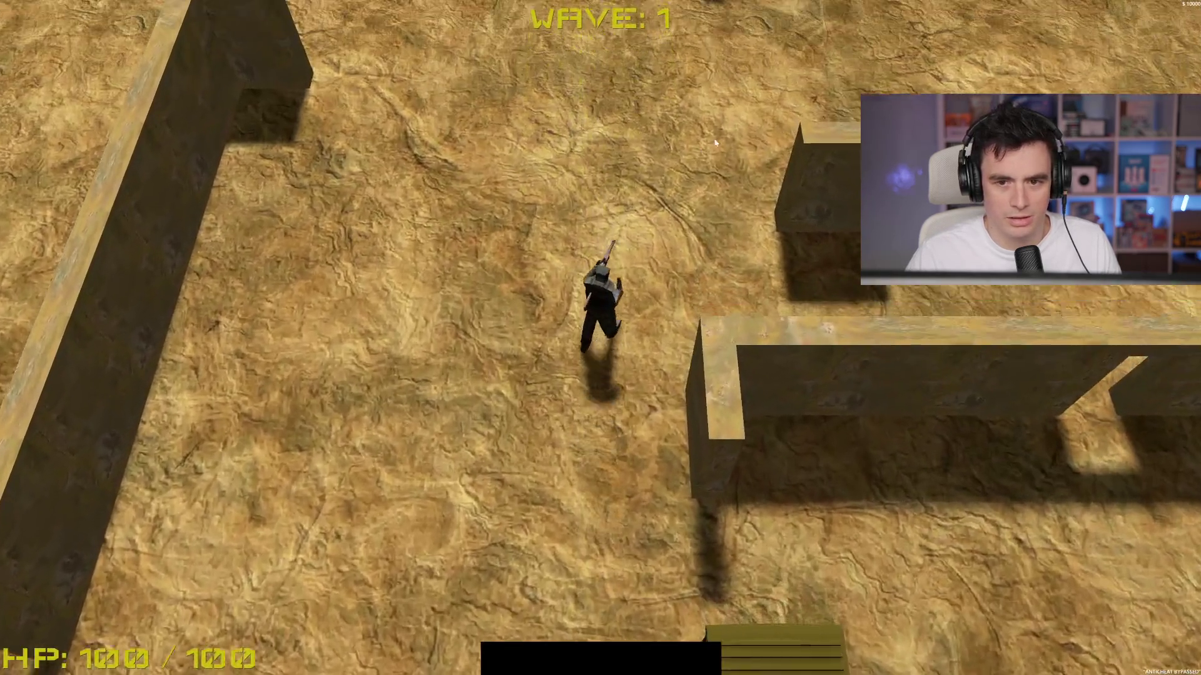
key("w")
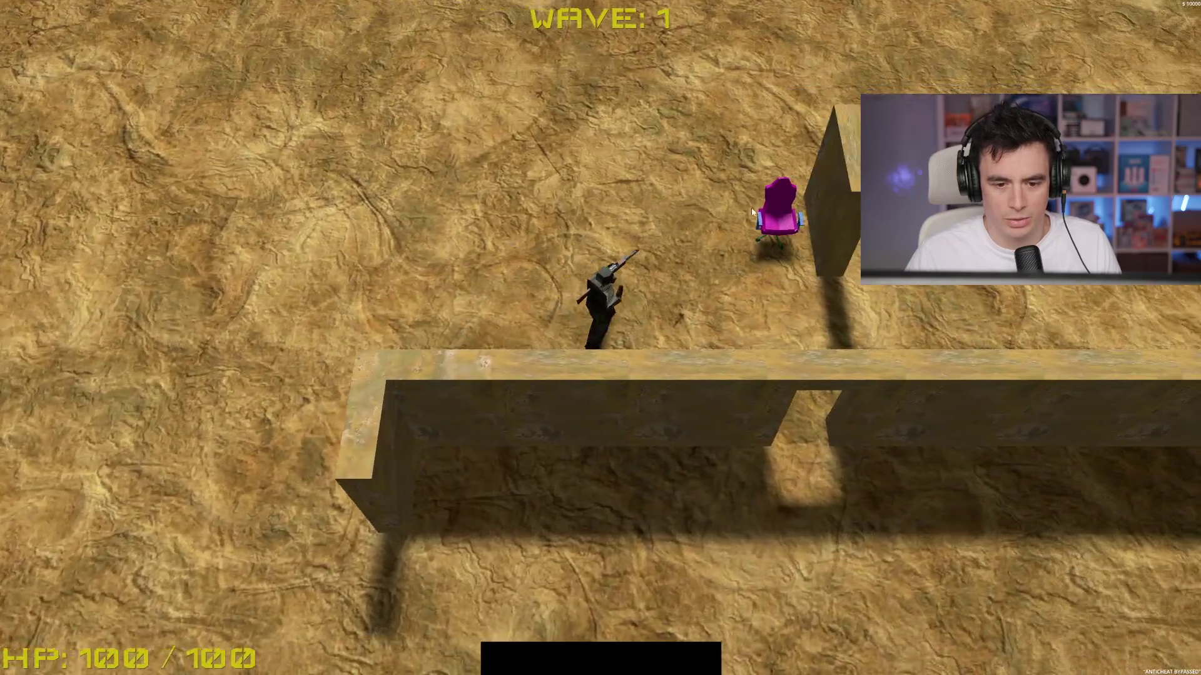
key("a")
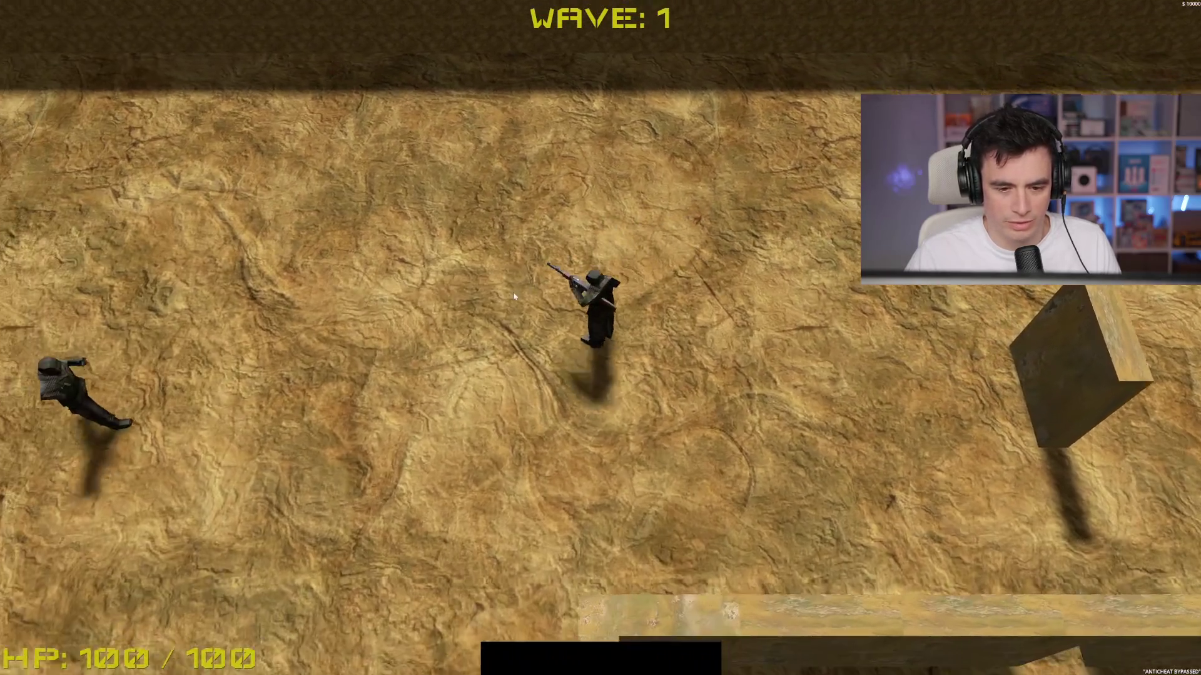
key("a")
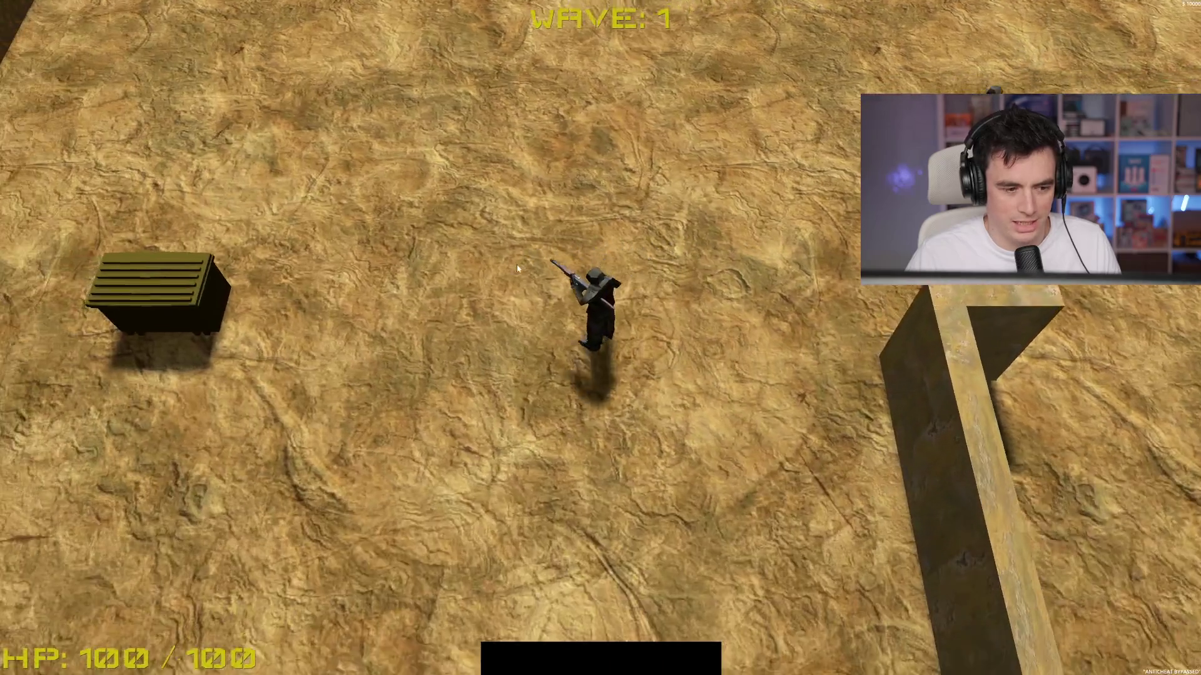
key("space")
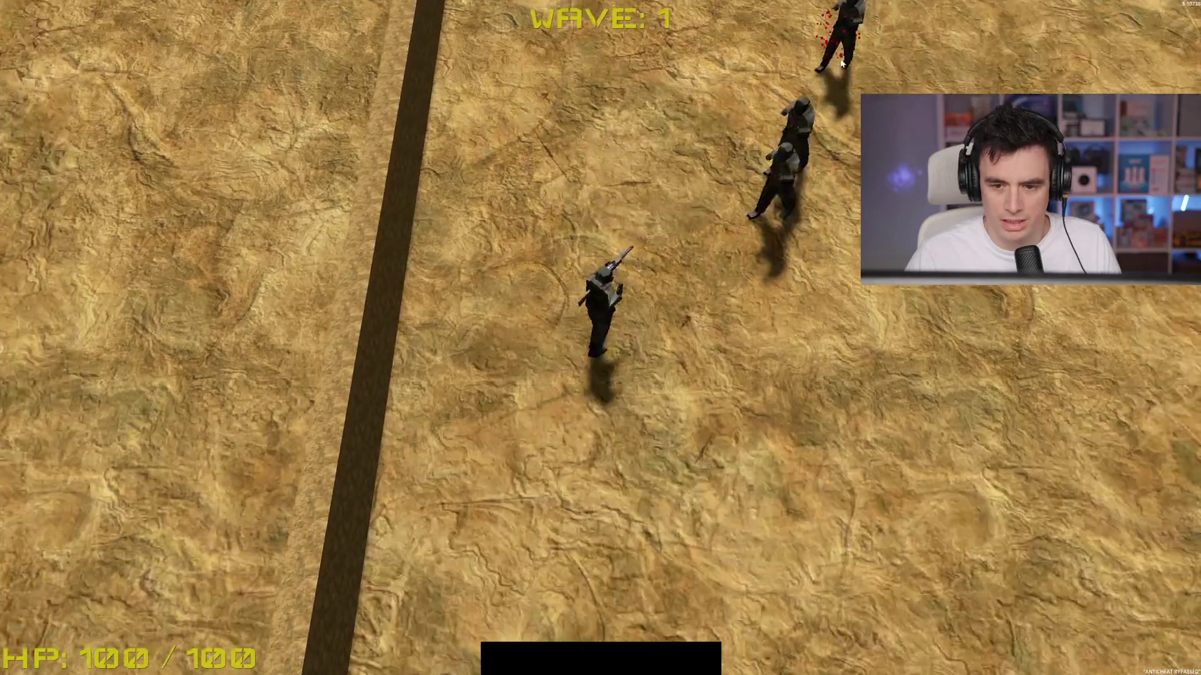
left_click(782, 27)
left_click(709, 20)
Step: Collect the blue orbs while fighting off the approaching enemy
key("w")
key("d")
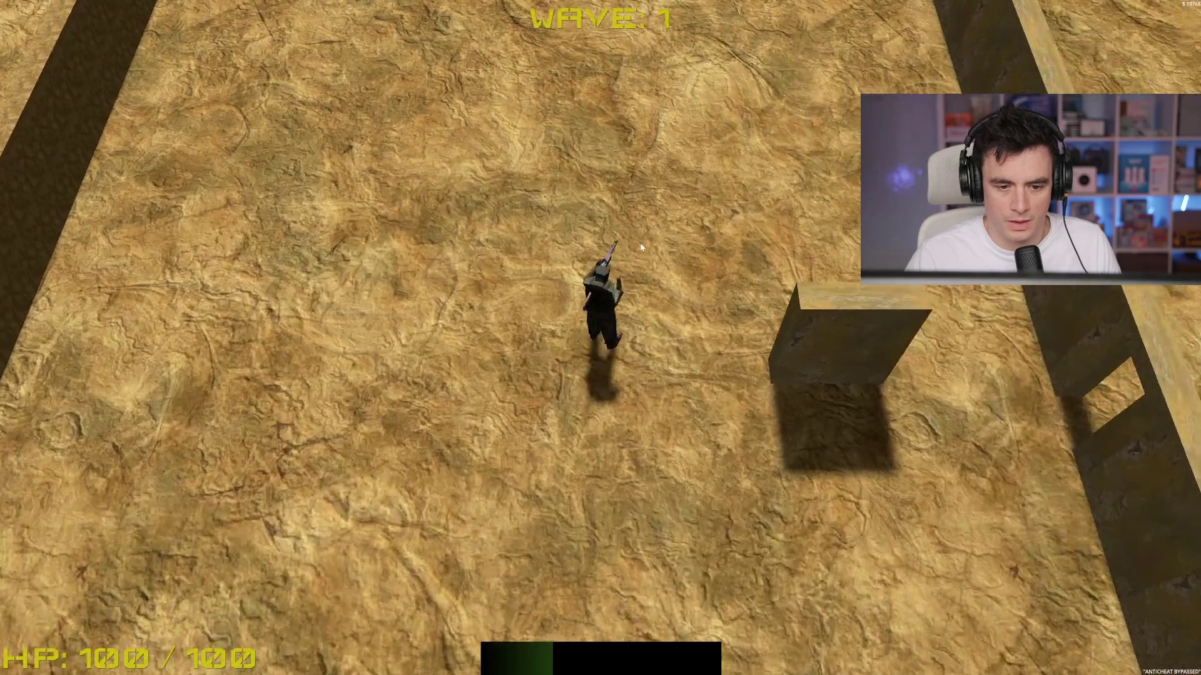
key("s")
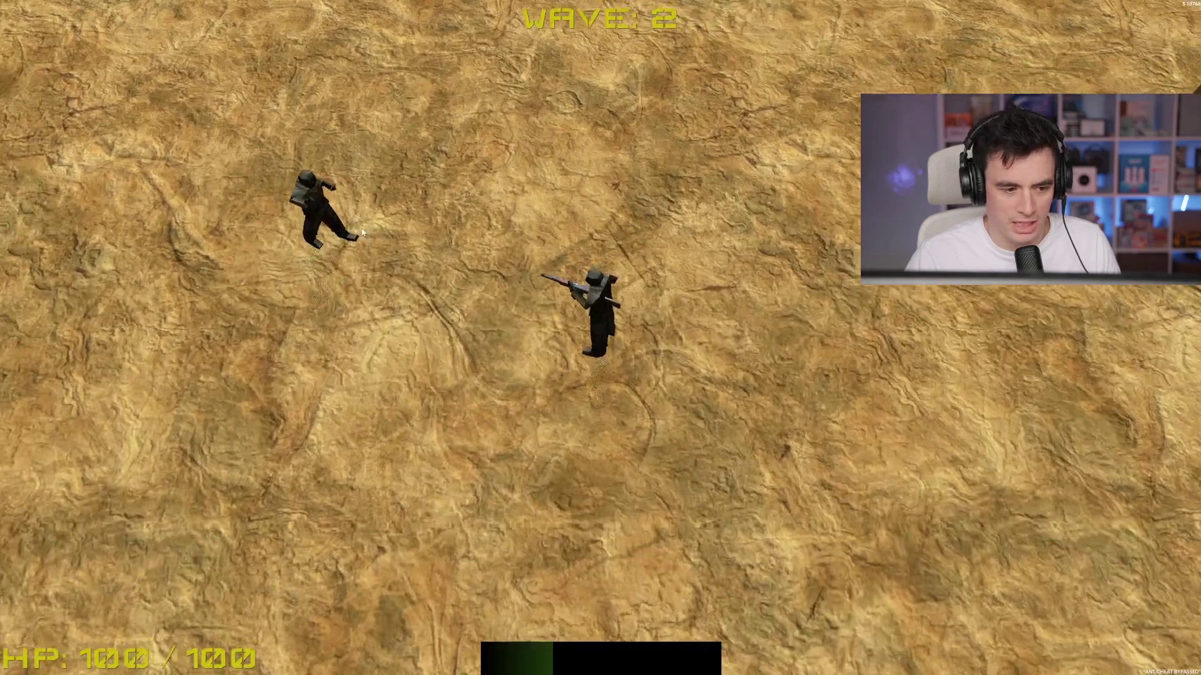
left_click(363, 232)
key("s")
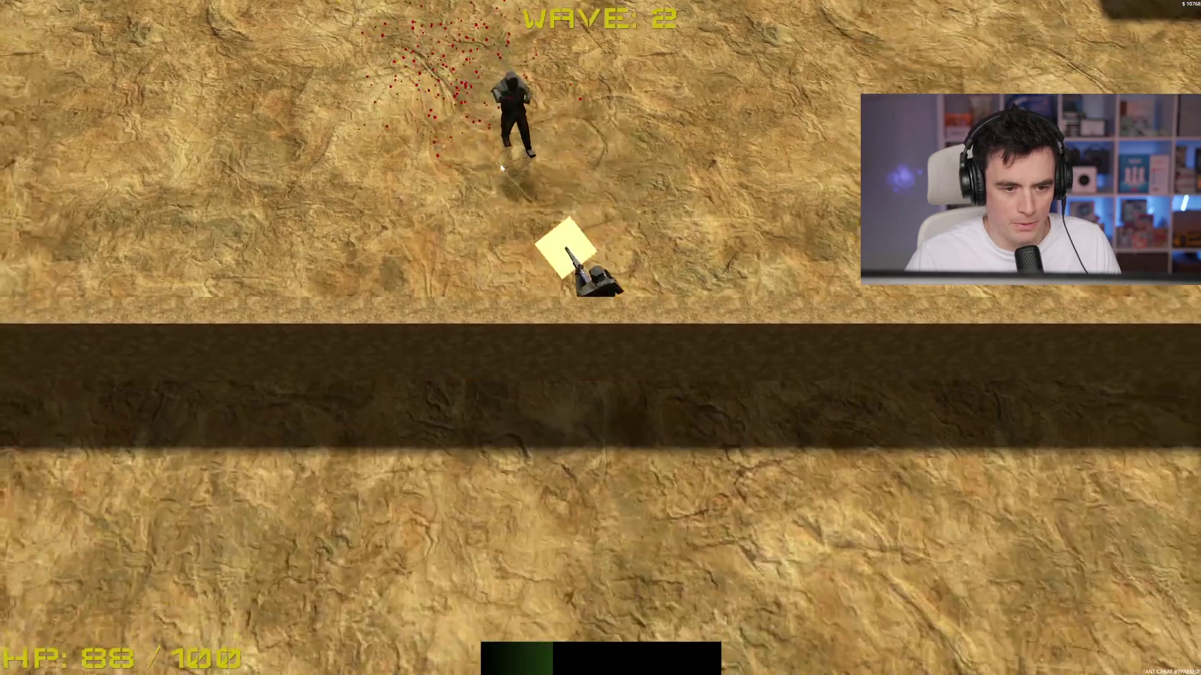
key("w")
key("d")
key("a")
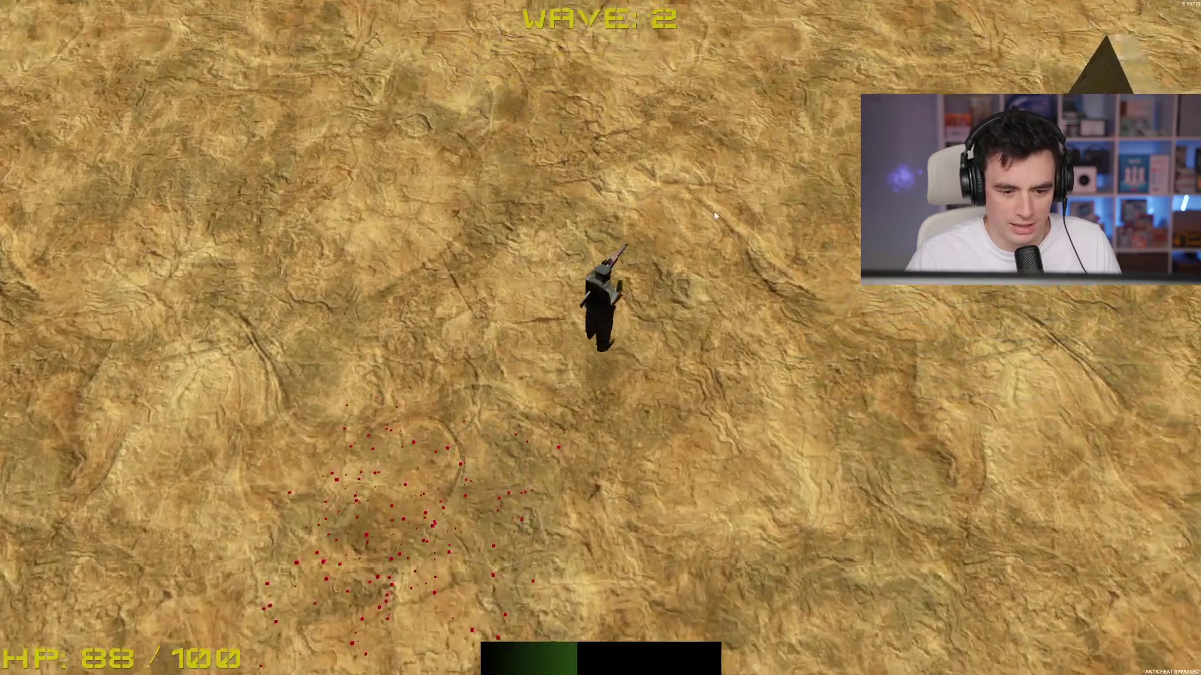
key("w")
key("d")
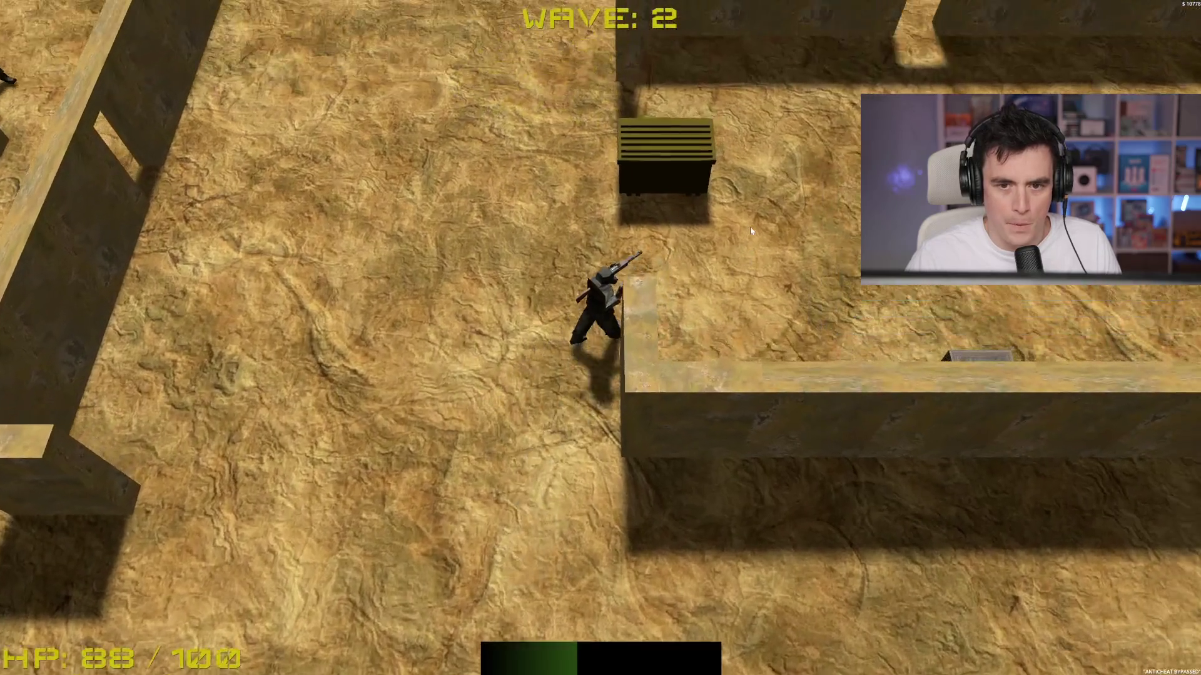
Step: Clear the remaining enemies through the maze into wave 3, then quit with Escape
key("a")
key("s")
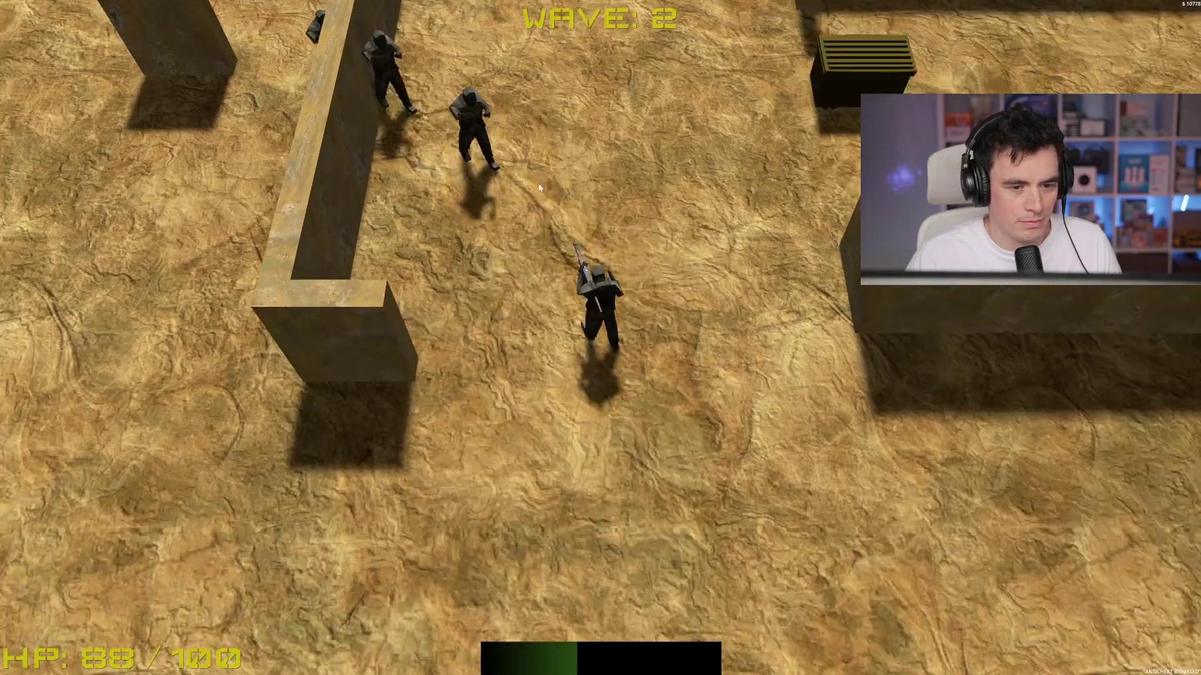
key("s")
left_click(540, 187)
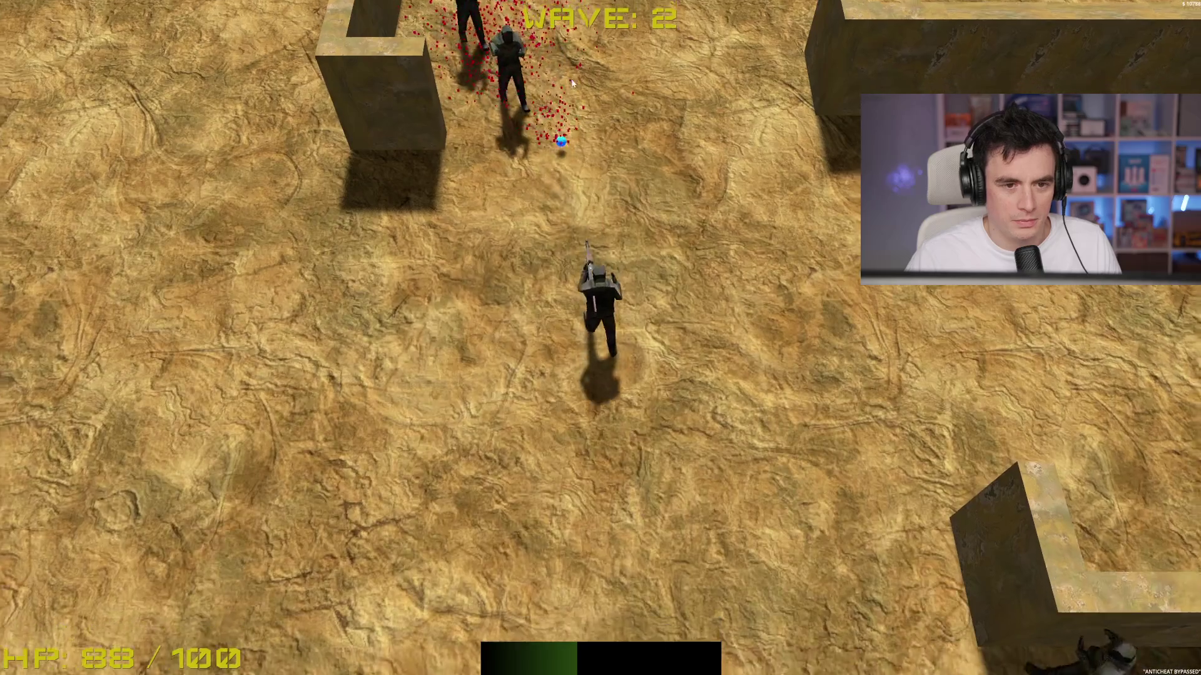
key("w")
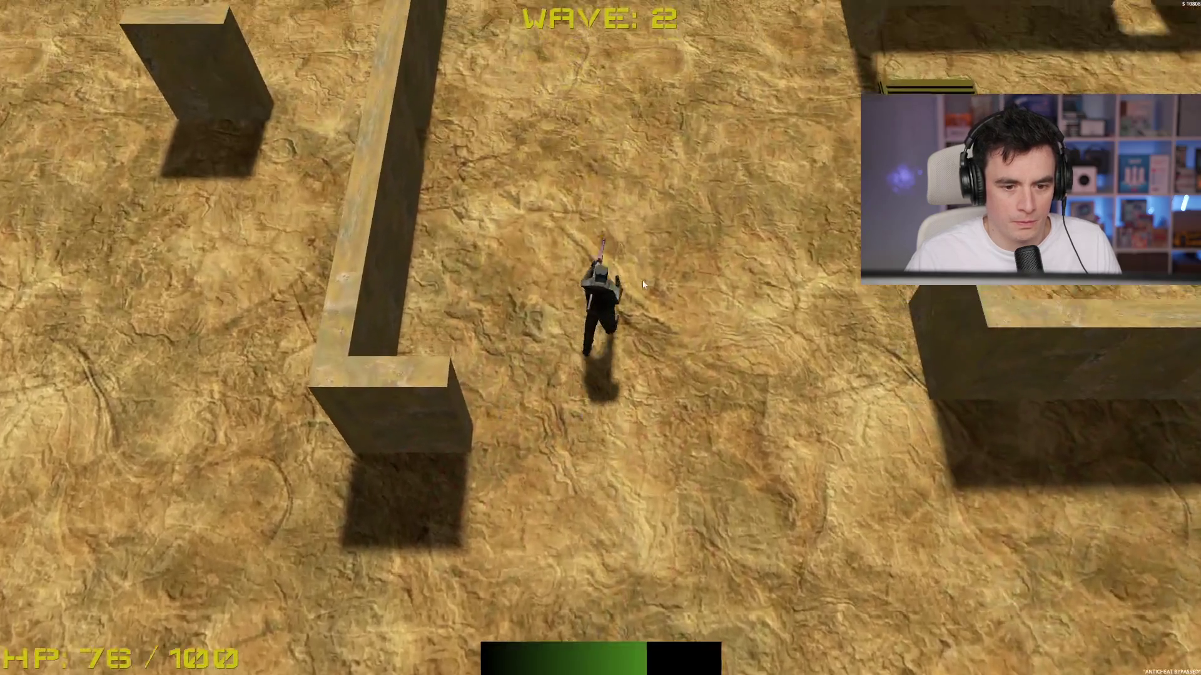
key("w")
left_click(606, 437)
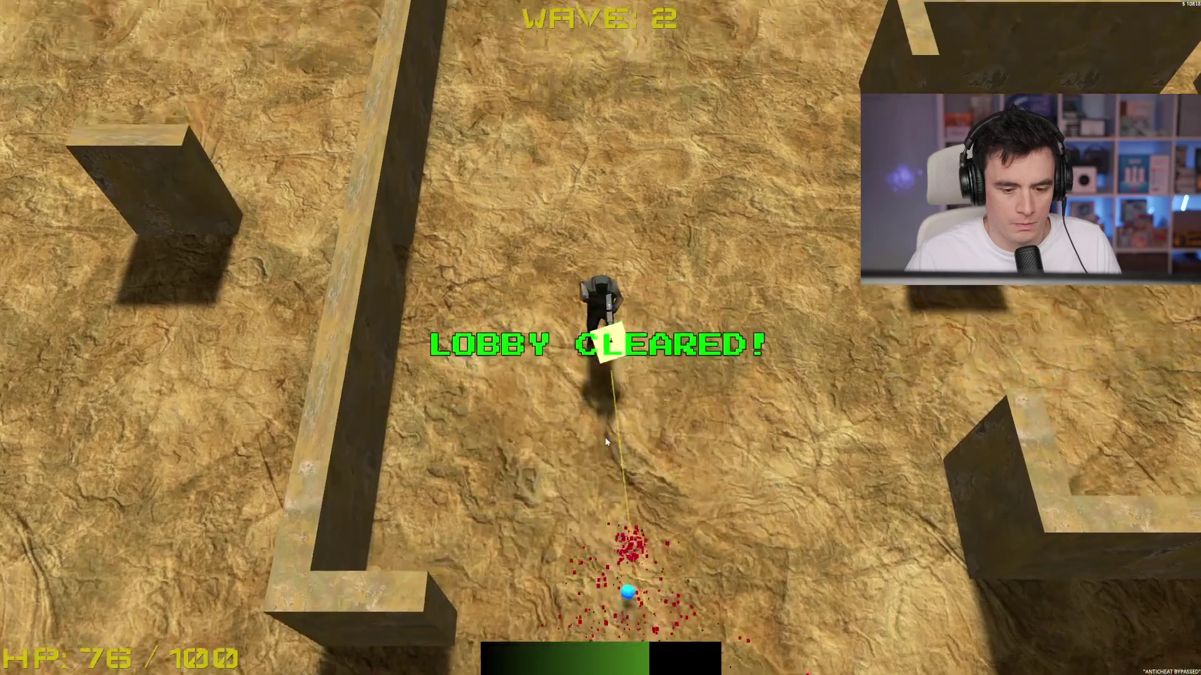
key("w")
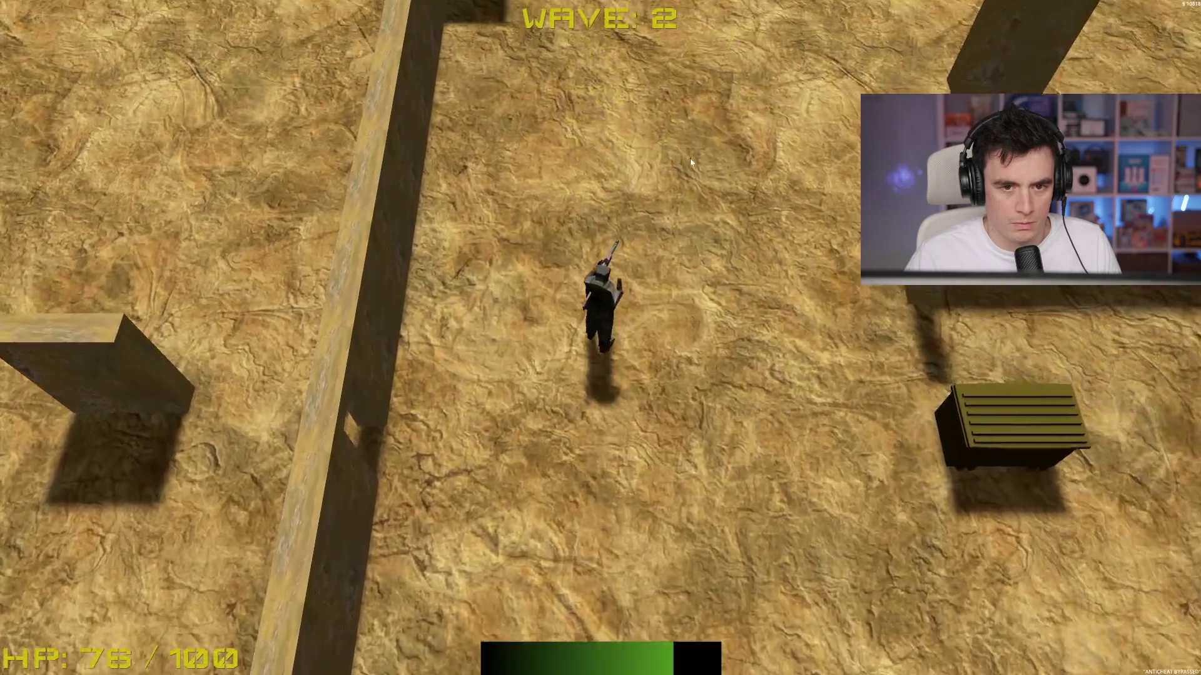
key("w")
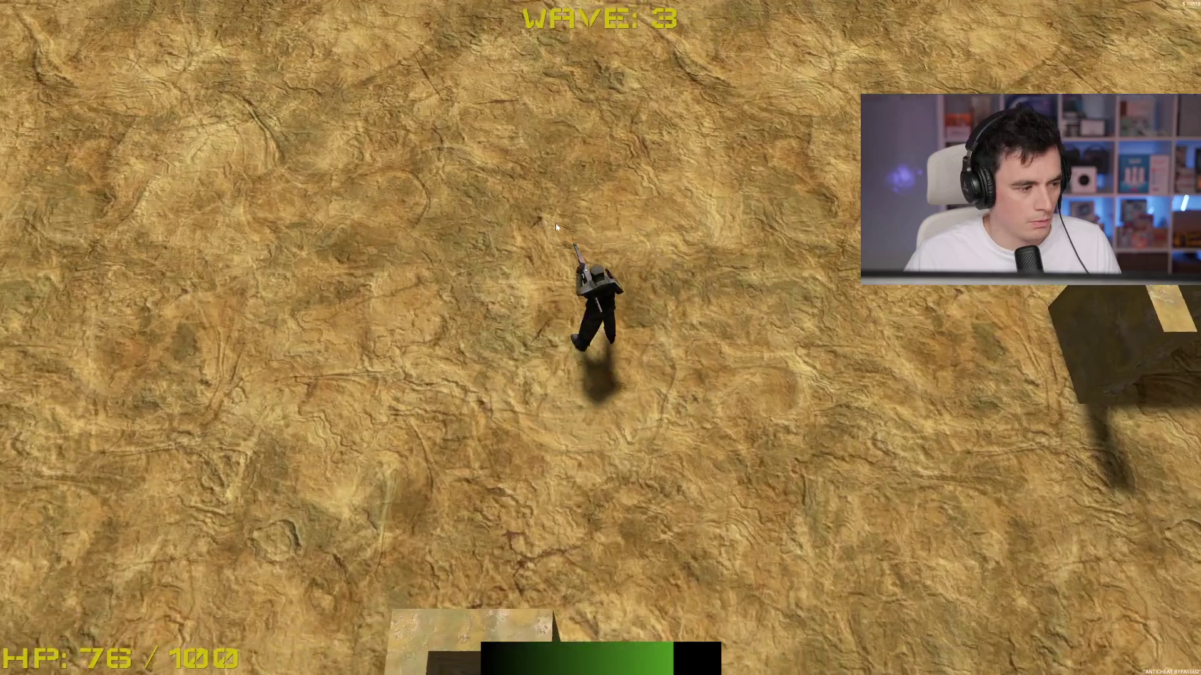
key("a")
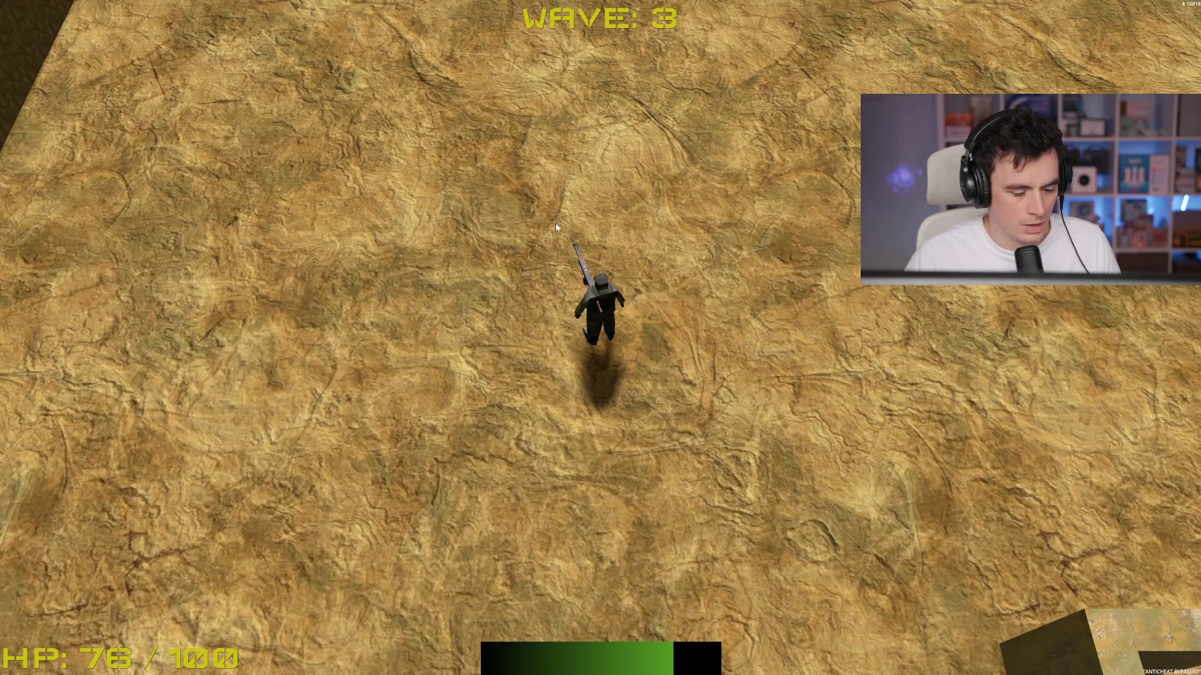
key("Escape")
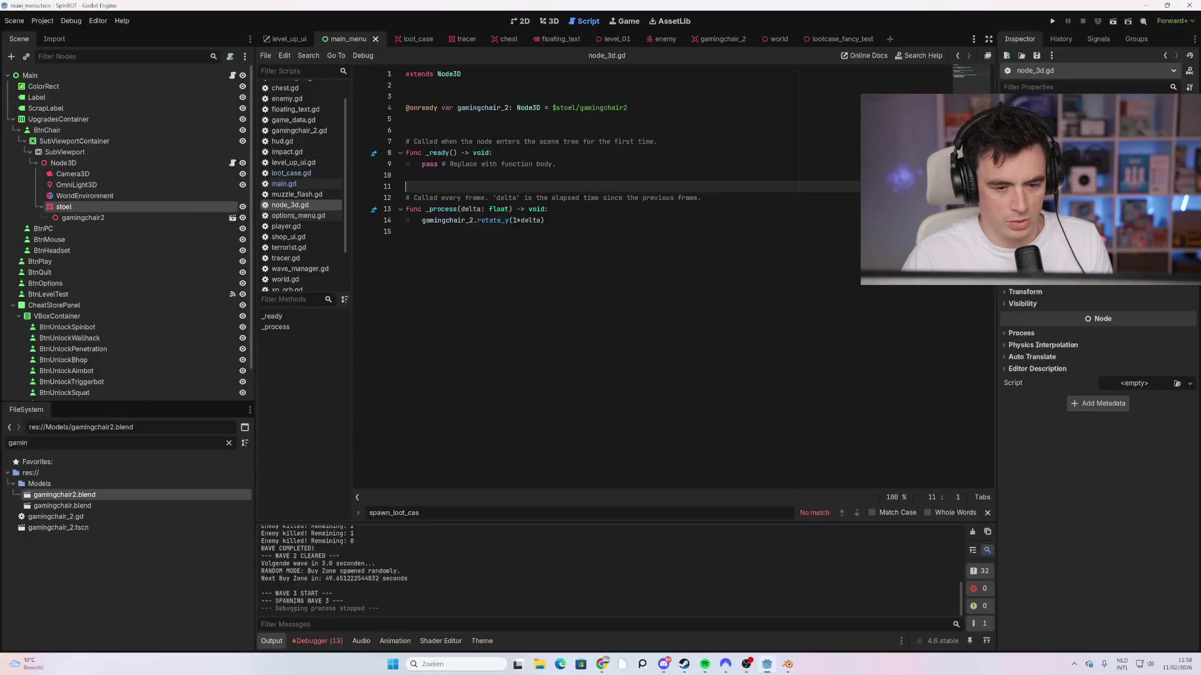
Step: Start a run and open the first loot chest in the maze
left_click(591, 637)
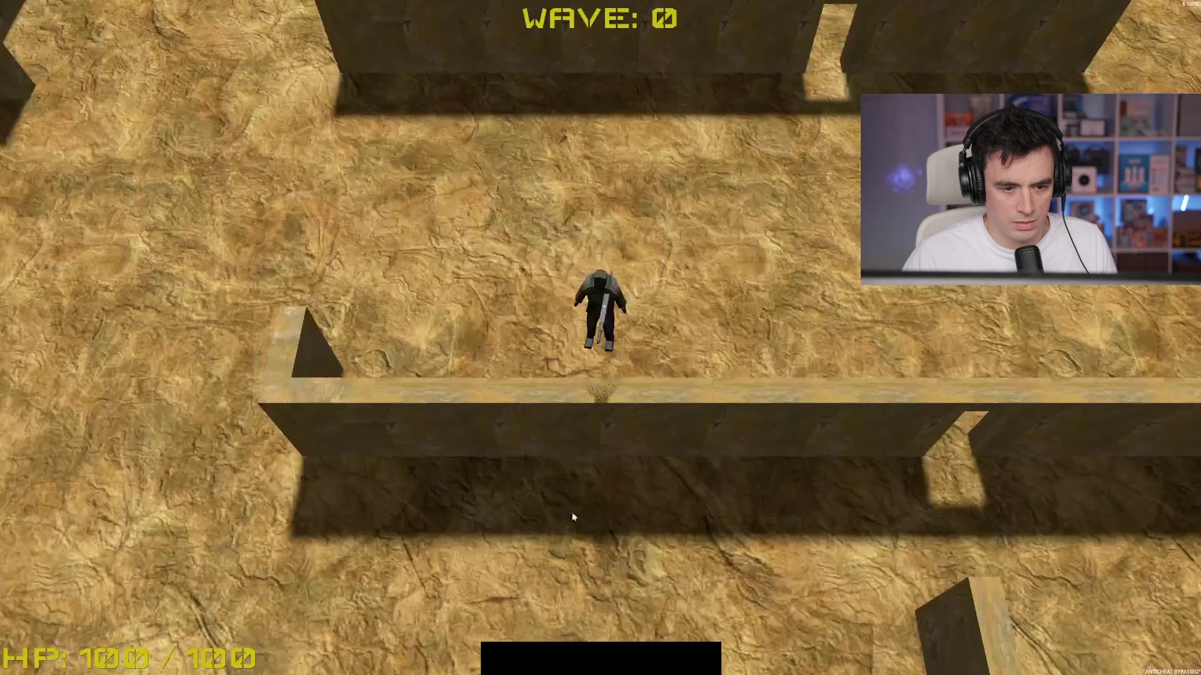
key("w")
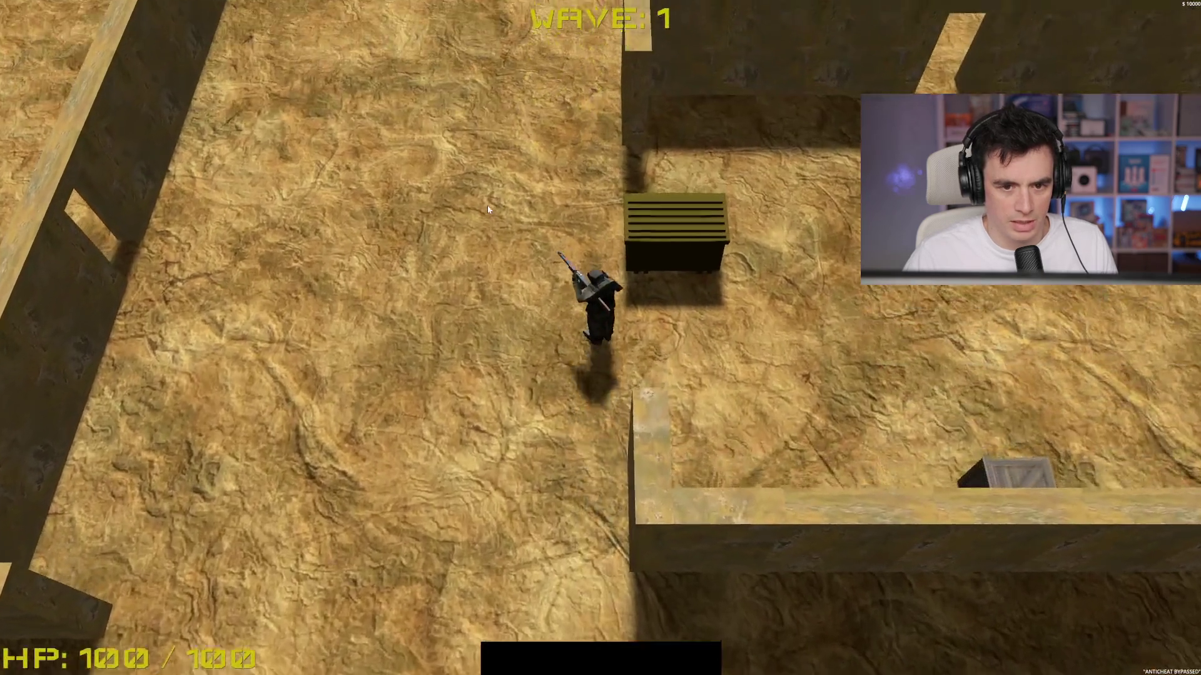
key("space")
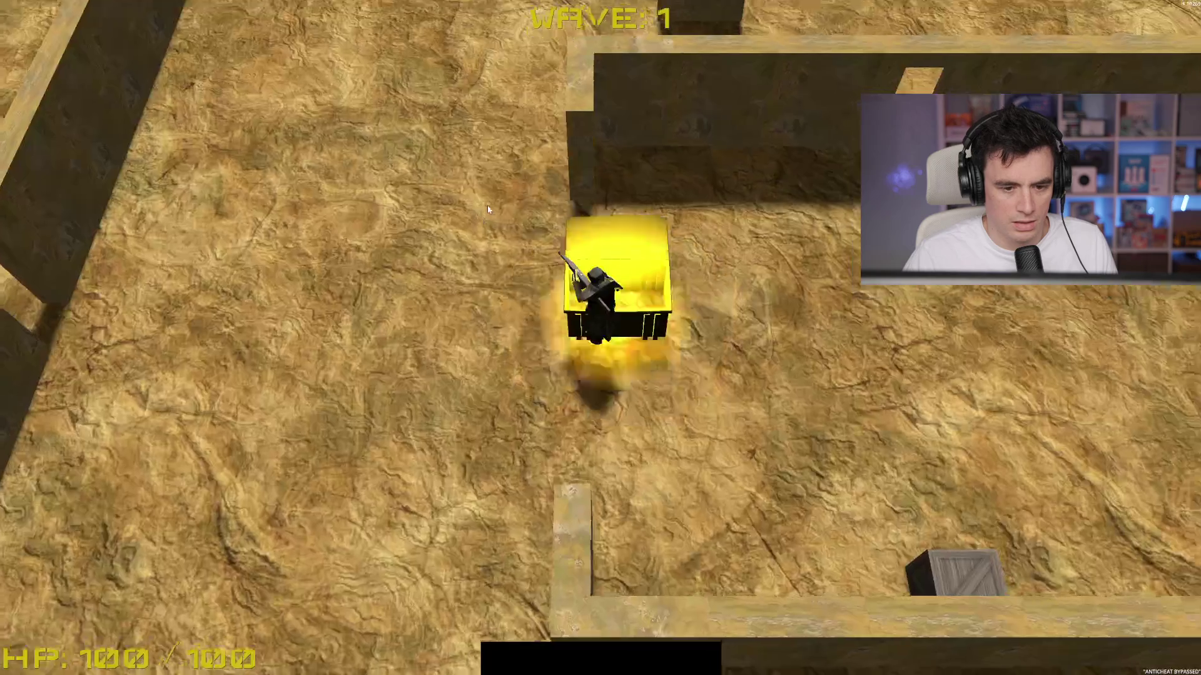
Step: Shoot the approaching enemies and open the next crate for $359
key("a")
key("a")
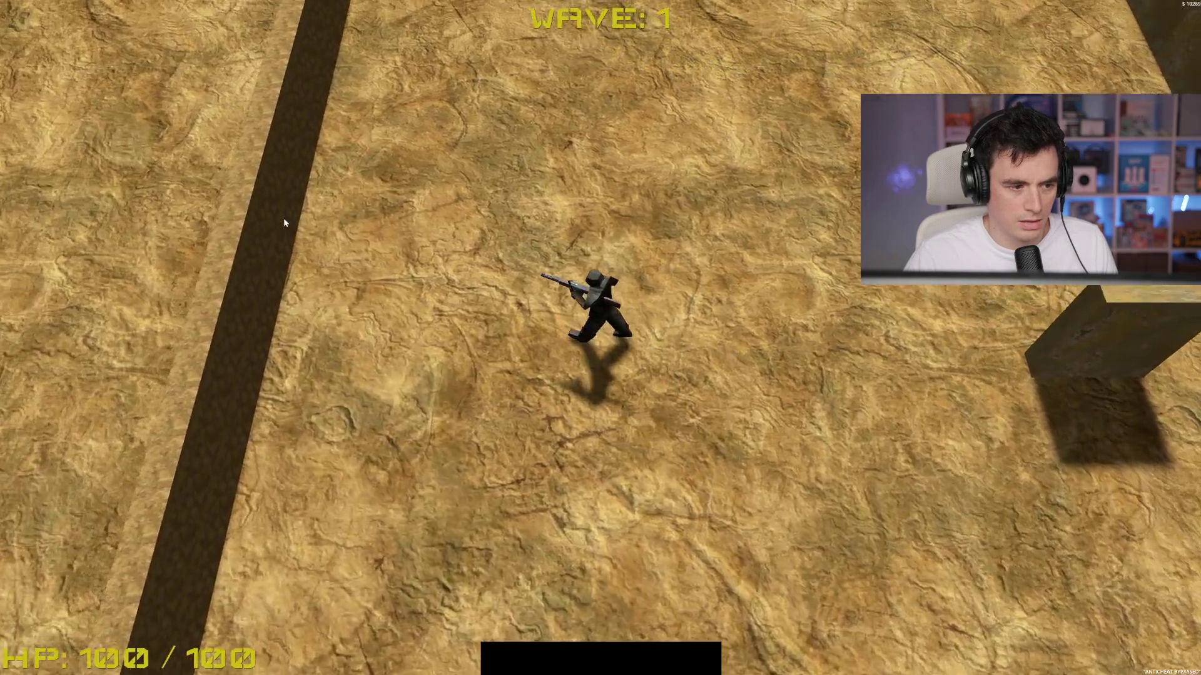
key("w")
left_click(813, 269)
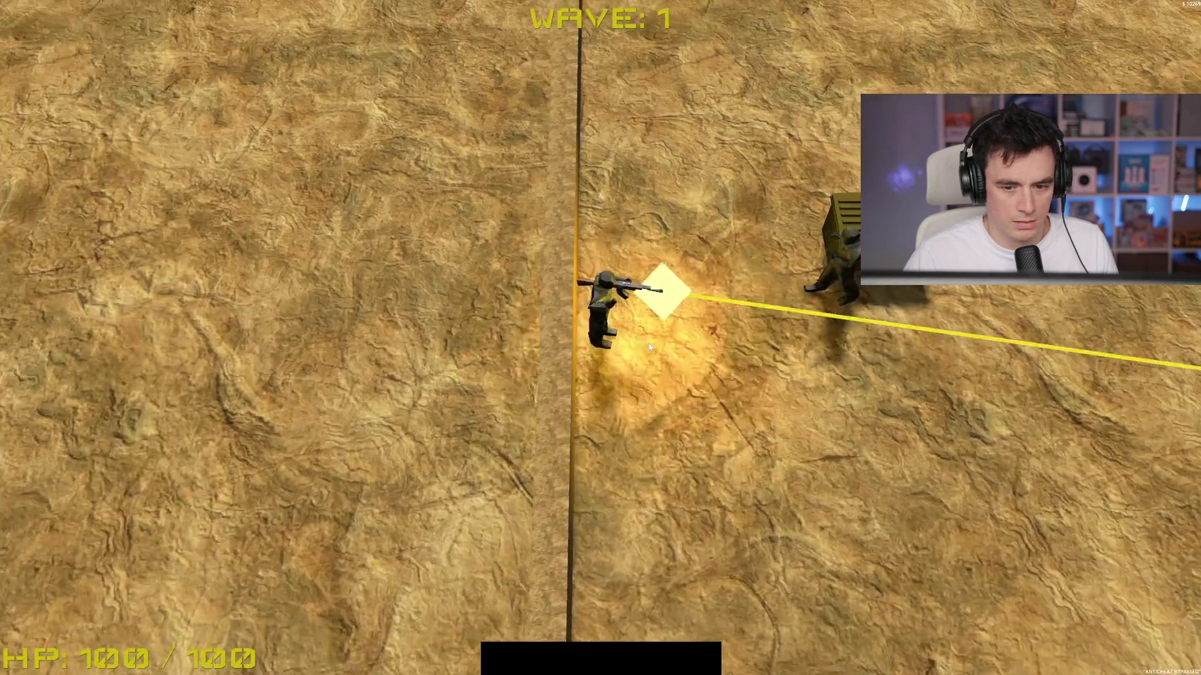
left_click(609, 185)
key("d")
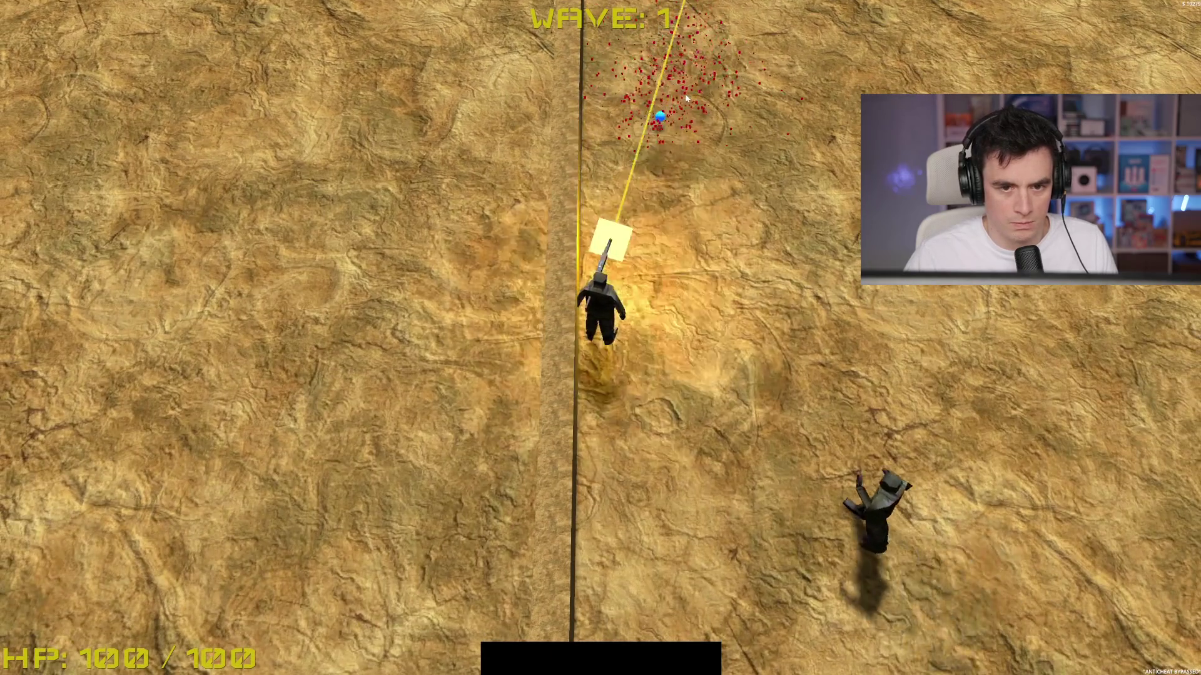
key("w")
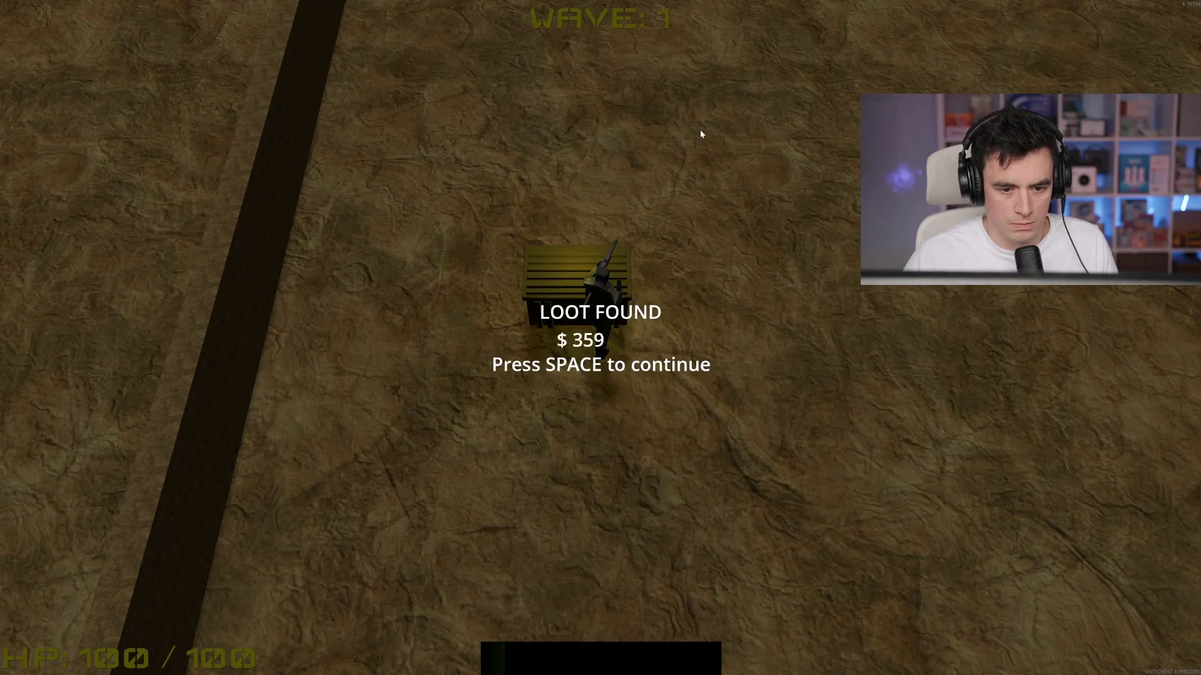
key("space")
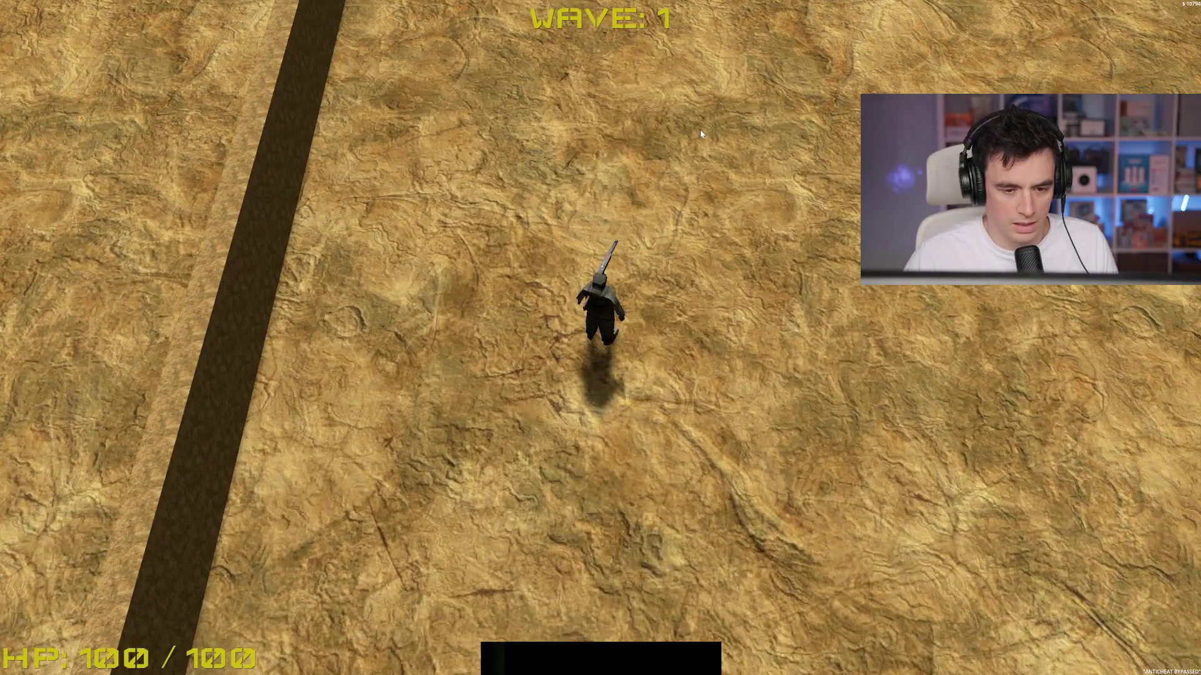
Step: Start a new run and collect the first crate's loot of $281
key("d")
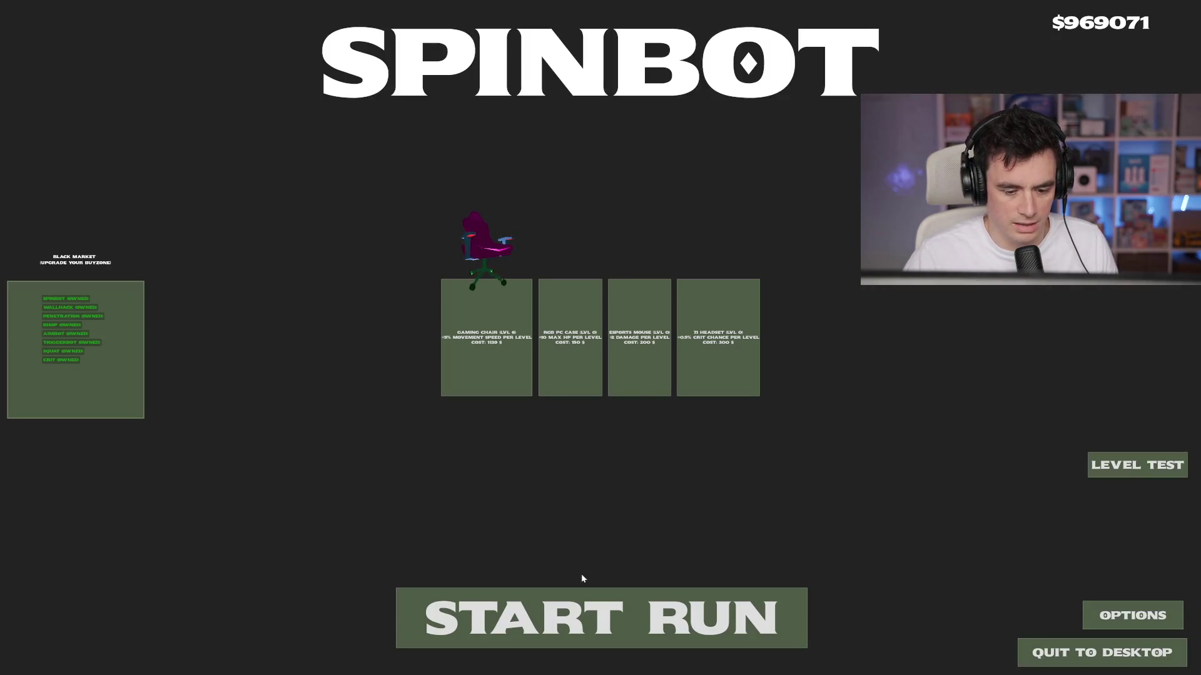
left_click(581, 591)
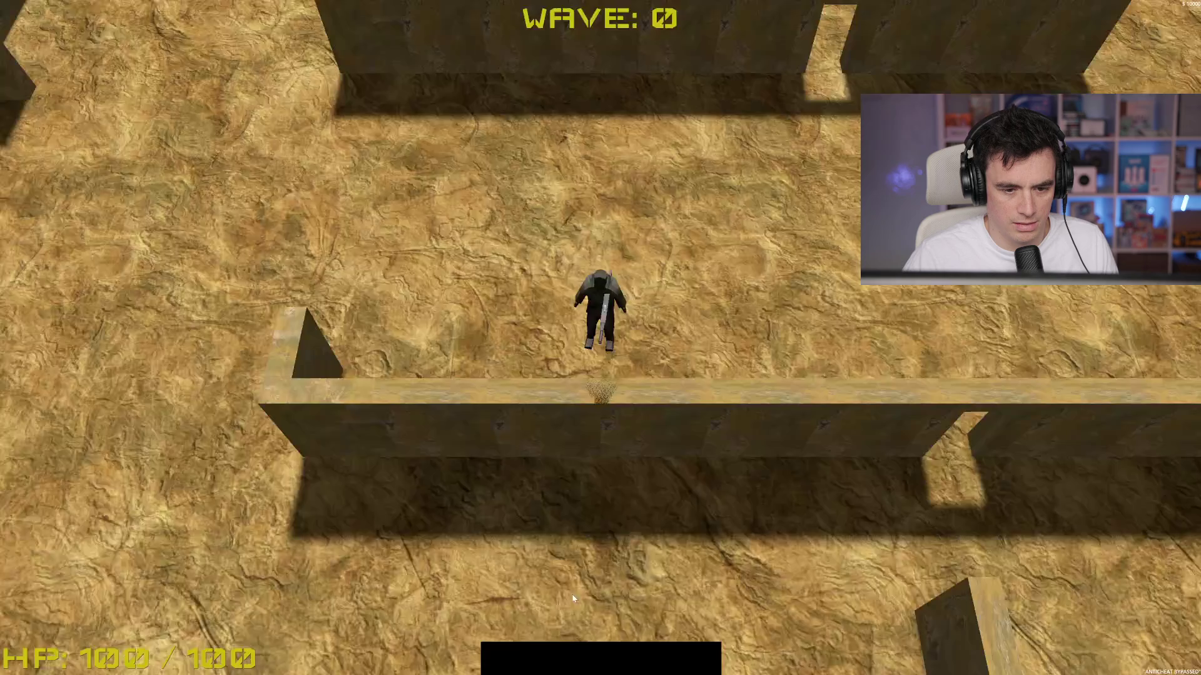
key("w")
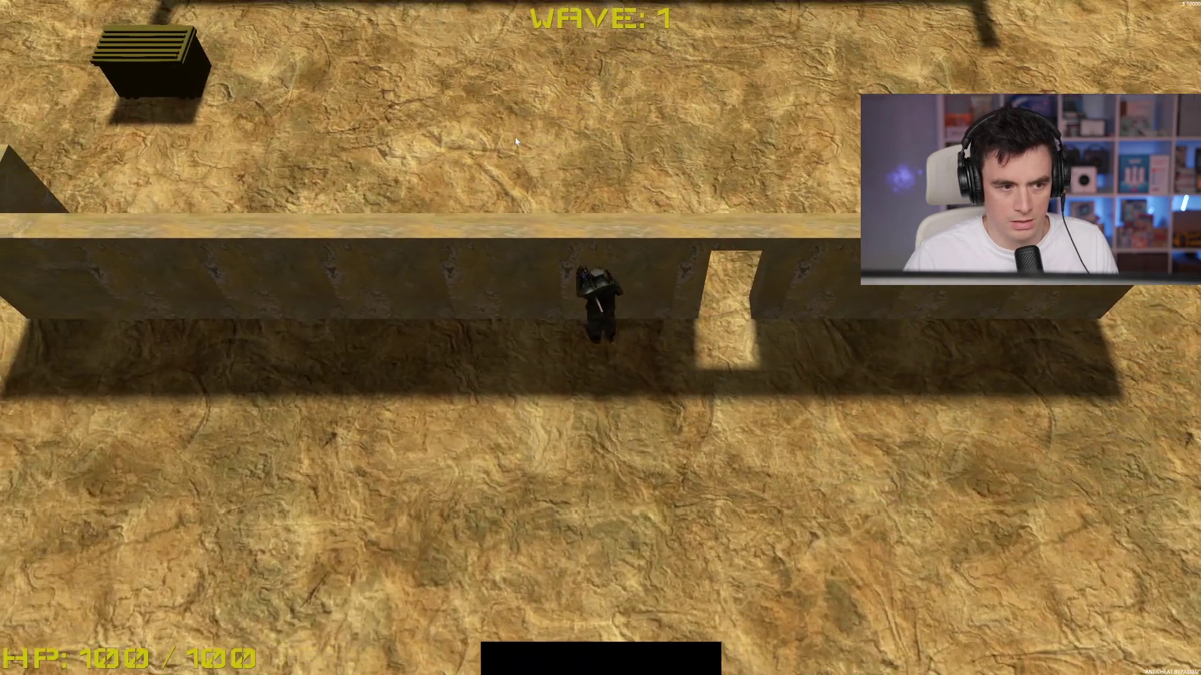
key("a")
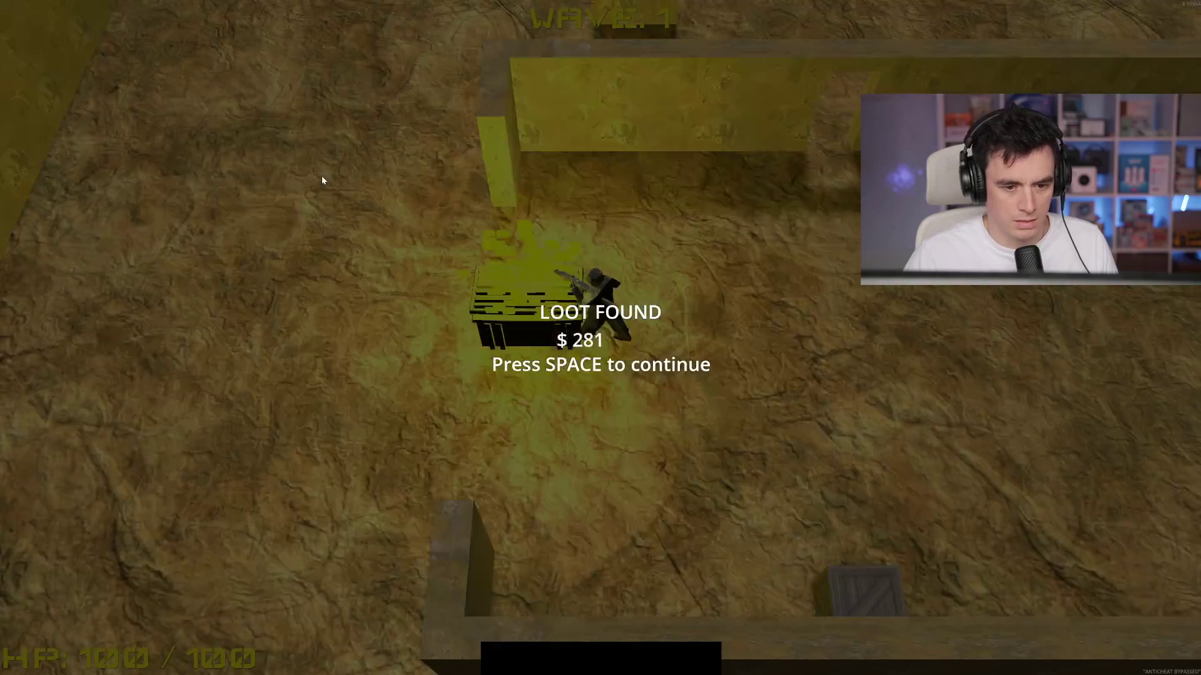
key("space")
Step: Open another crate for $732, then stop the game with F8
key("w")
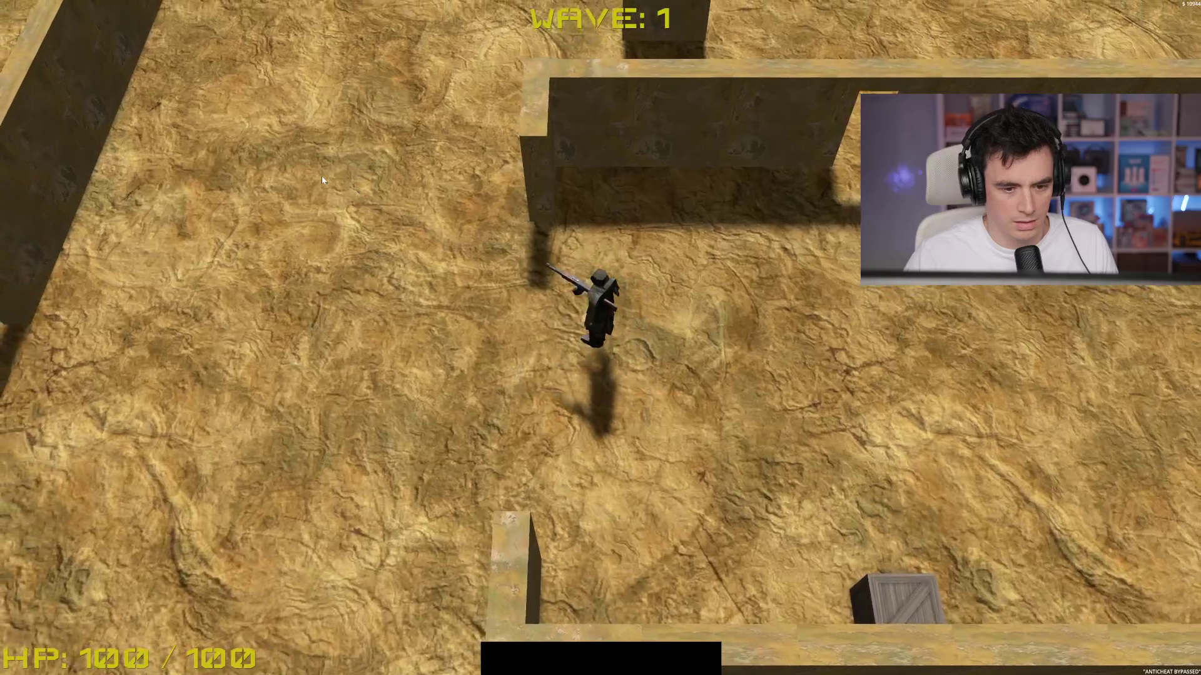
key("a")
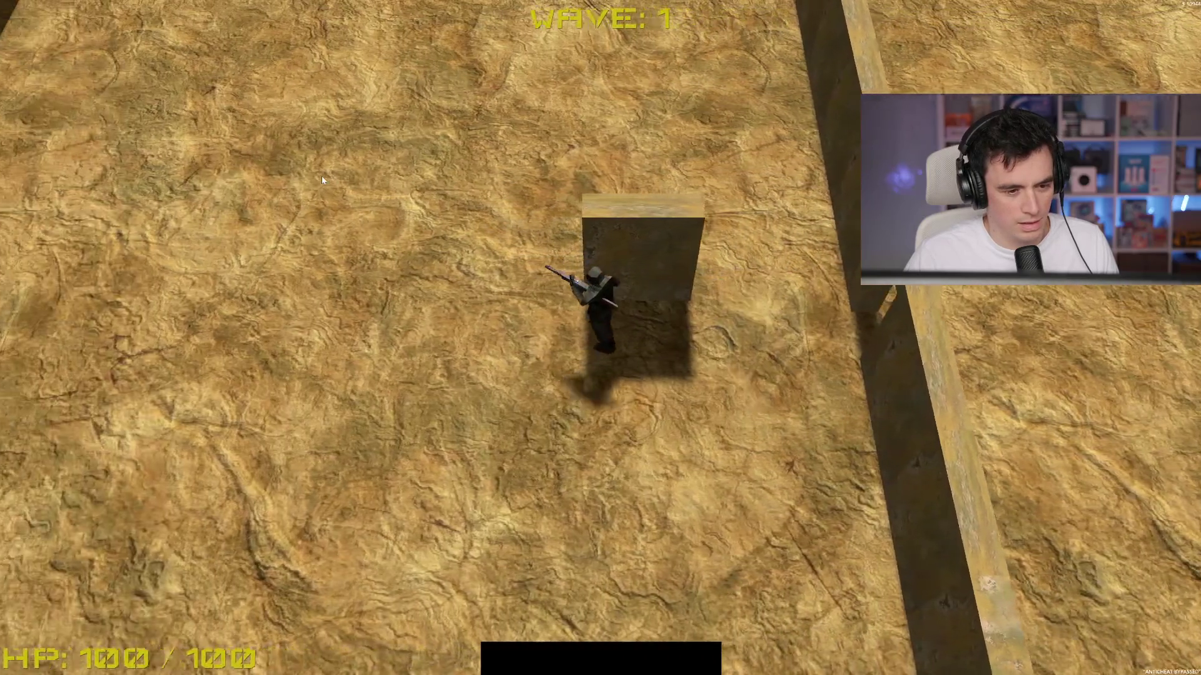
key("w")
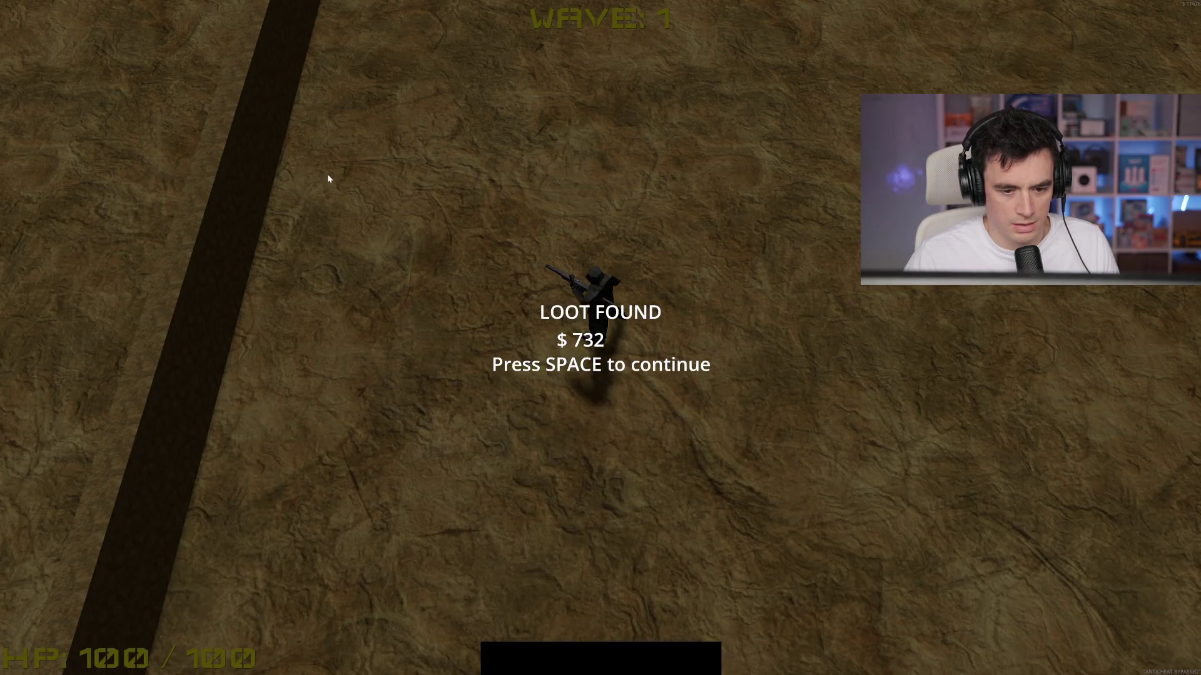
key("space")
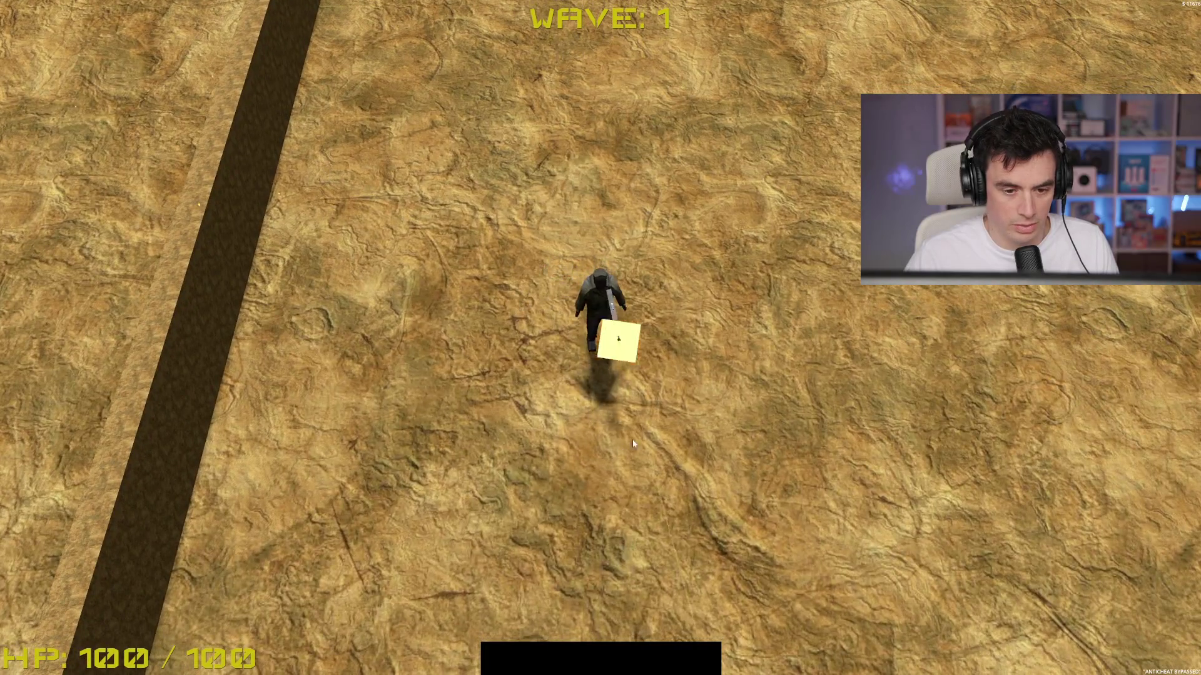
key("d")
key("F8")
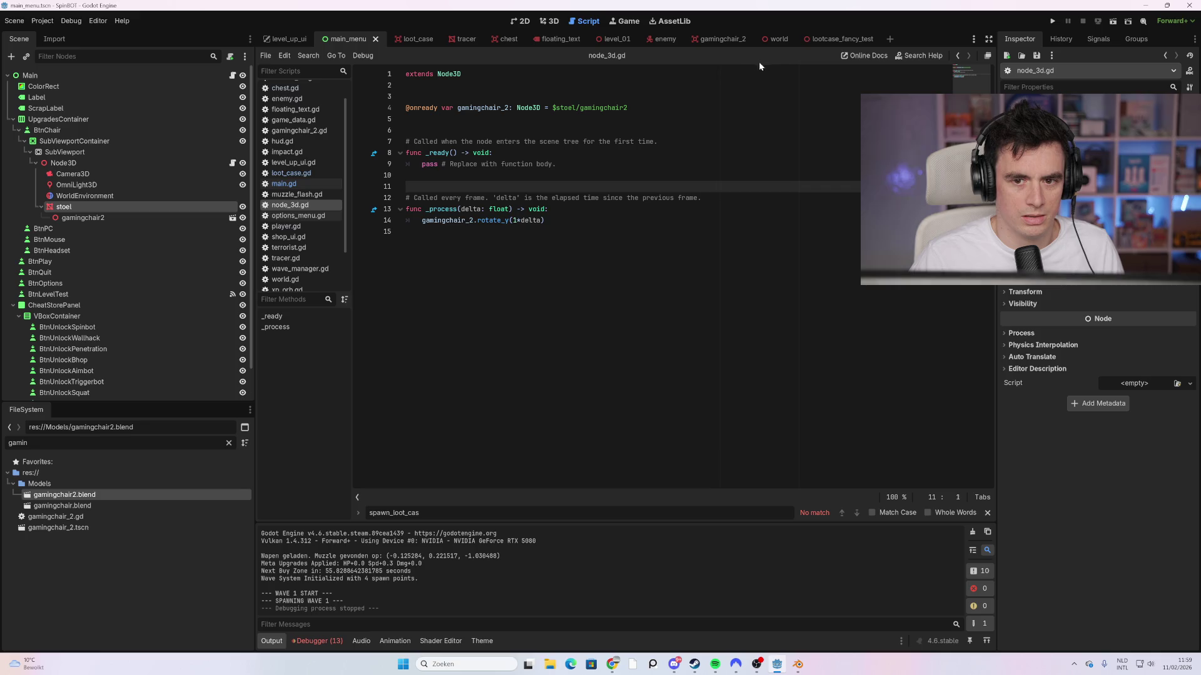
Step: Open the level_01 scene in the 3D view and zoom in on the maze
left_click(779, 40)
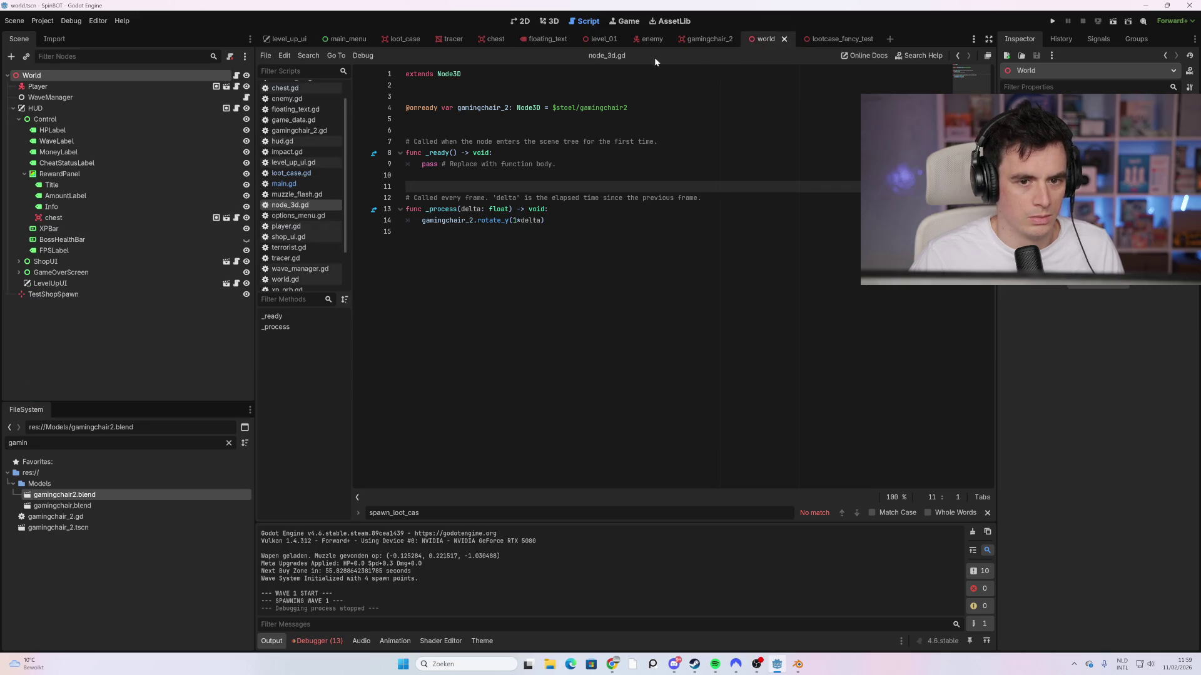
left_click(552, 21)
left_click(601, 39)
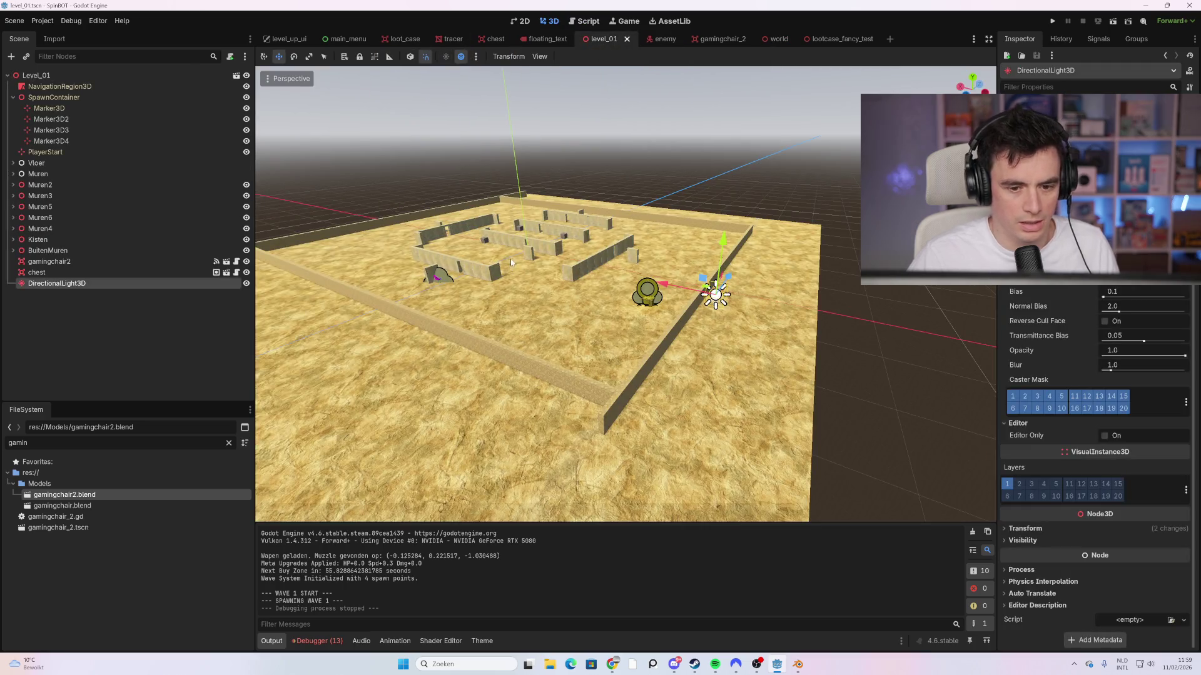
scroll(511, 262, "up", 5)
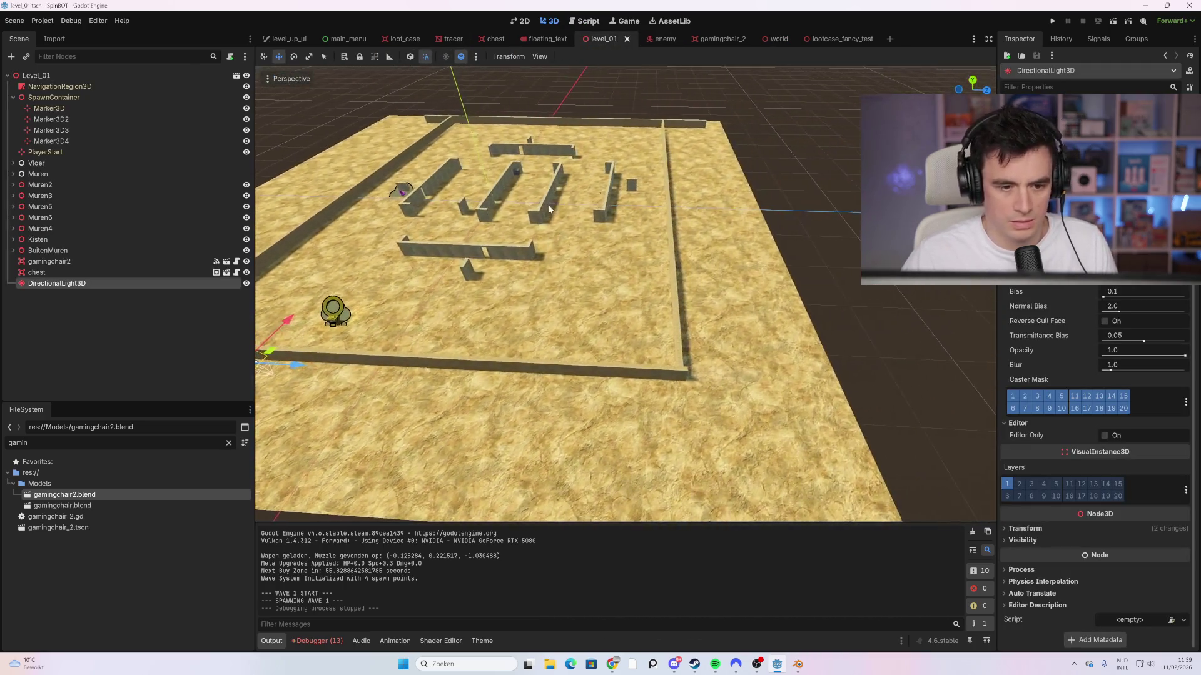
scroll(549, 209, "up", 5)
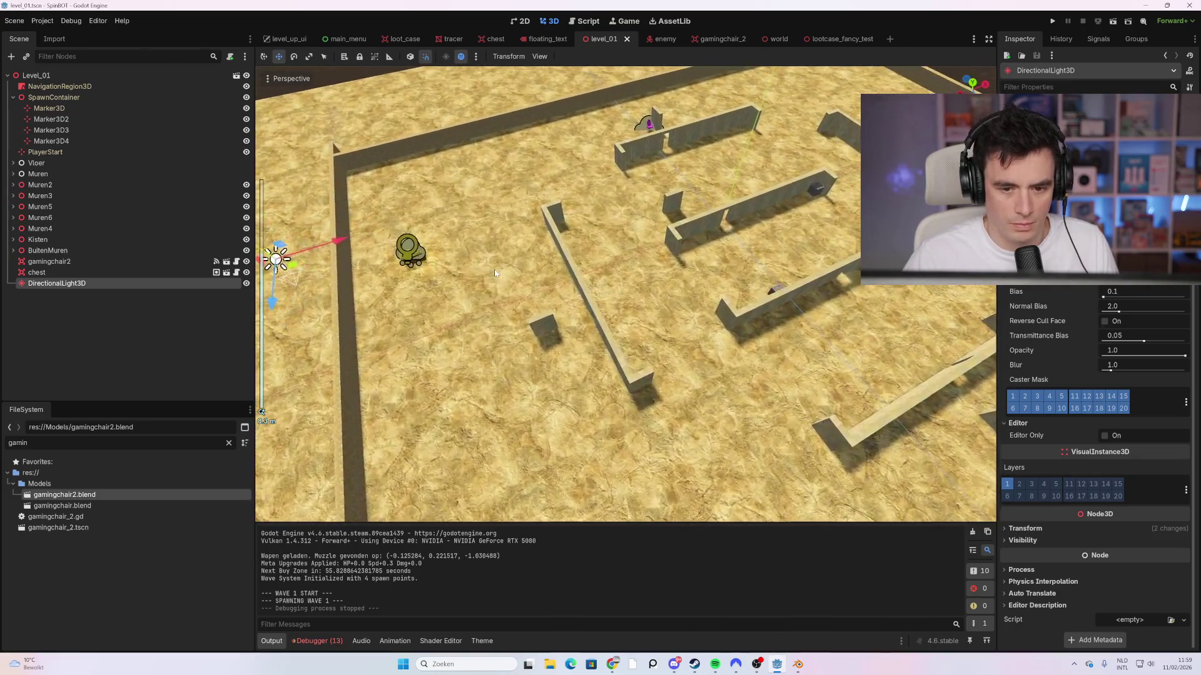
scroll(494, 273, "up", 2)
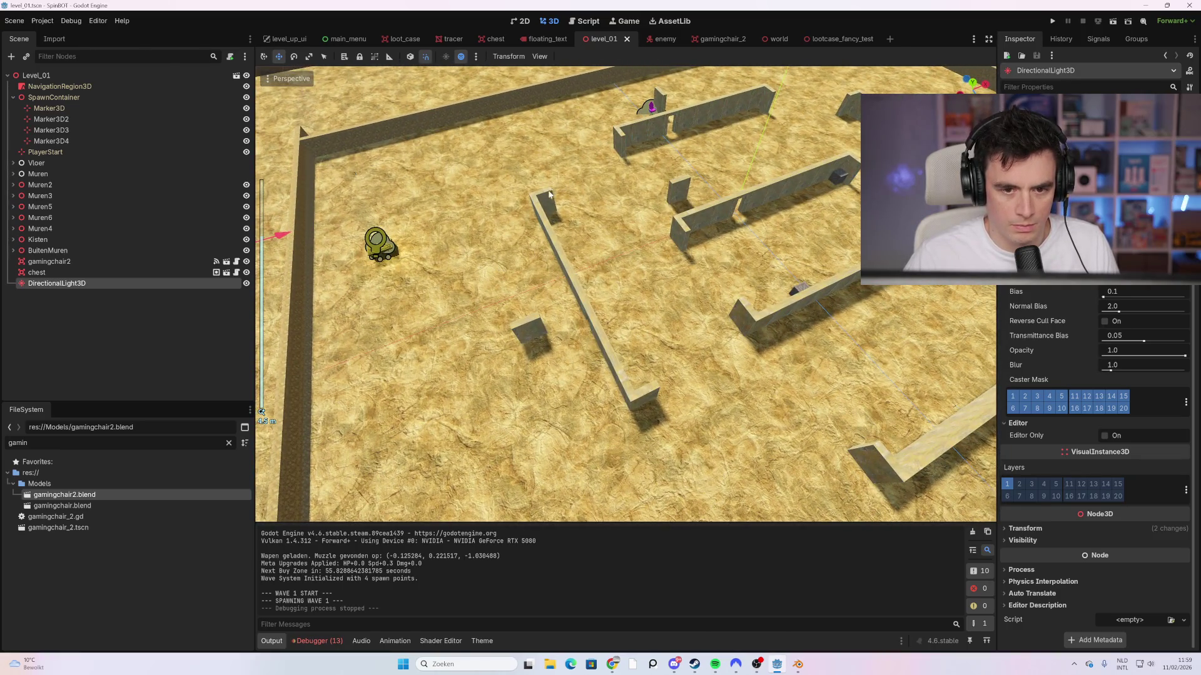
Step: Pan across the maze walls to the lit corner, then return to the World scene
left_click_drag(550, 195, 524, 227)
left_click_drag(651, 222, 694, 288)
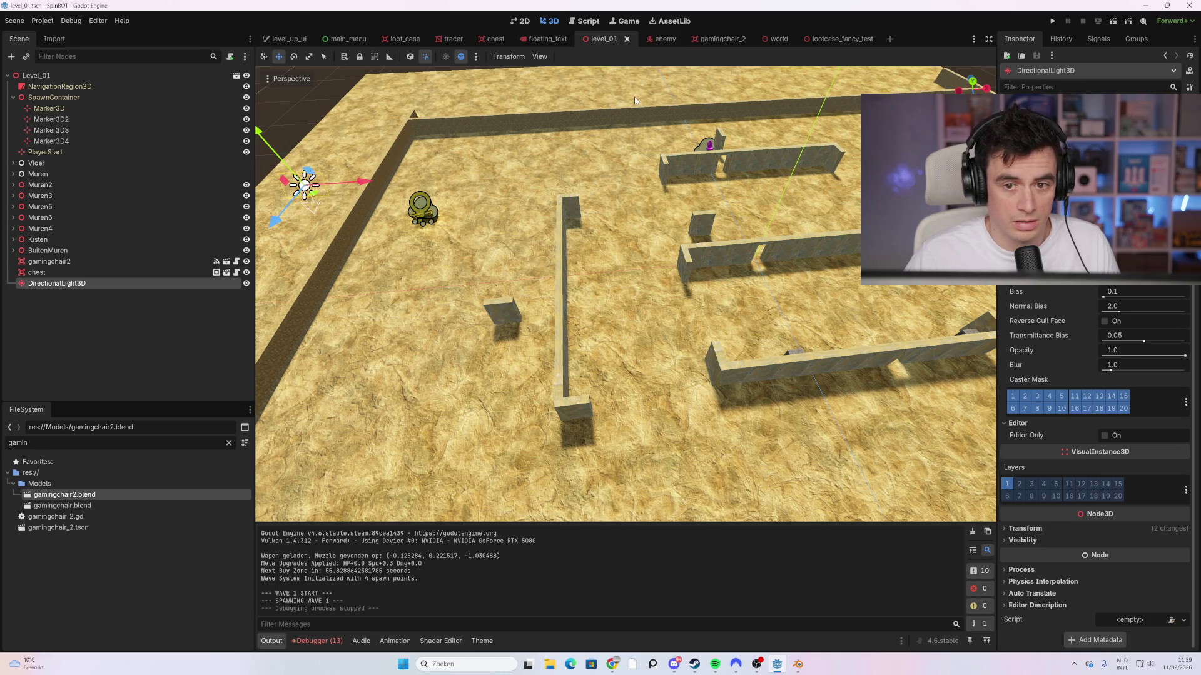
left_click(769, 40)
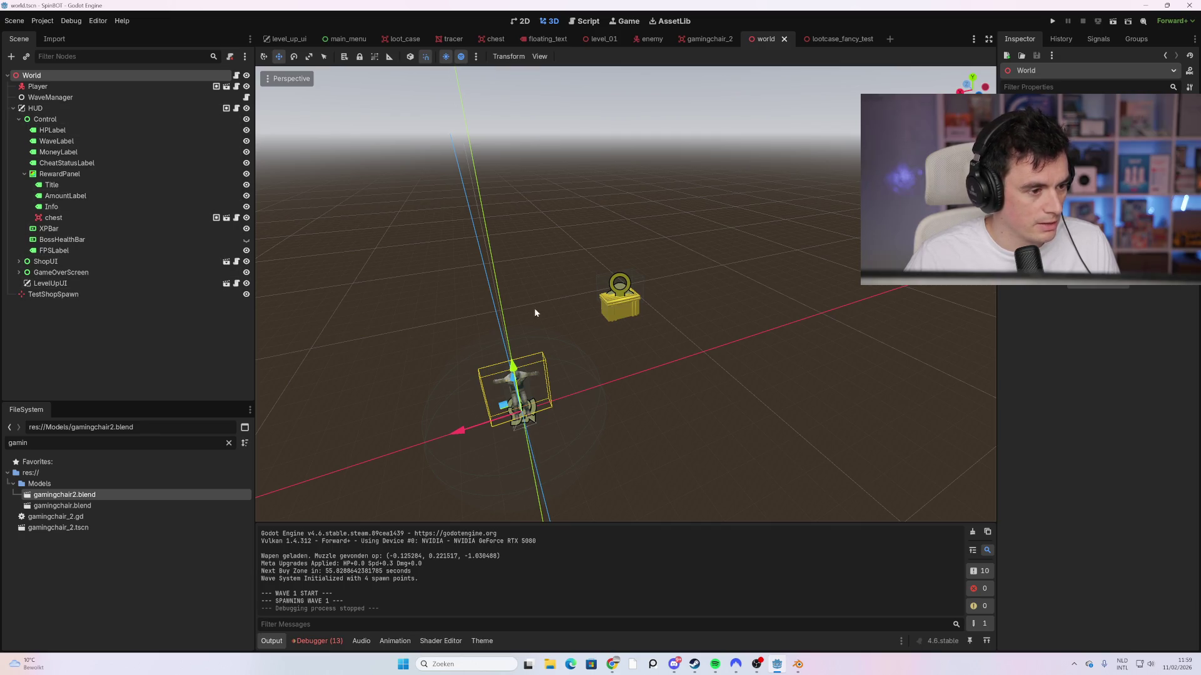
Step: Select the chest node in World, view its script and scene, then return to Level_01 in 3D
left_click(70, 222)
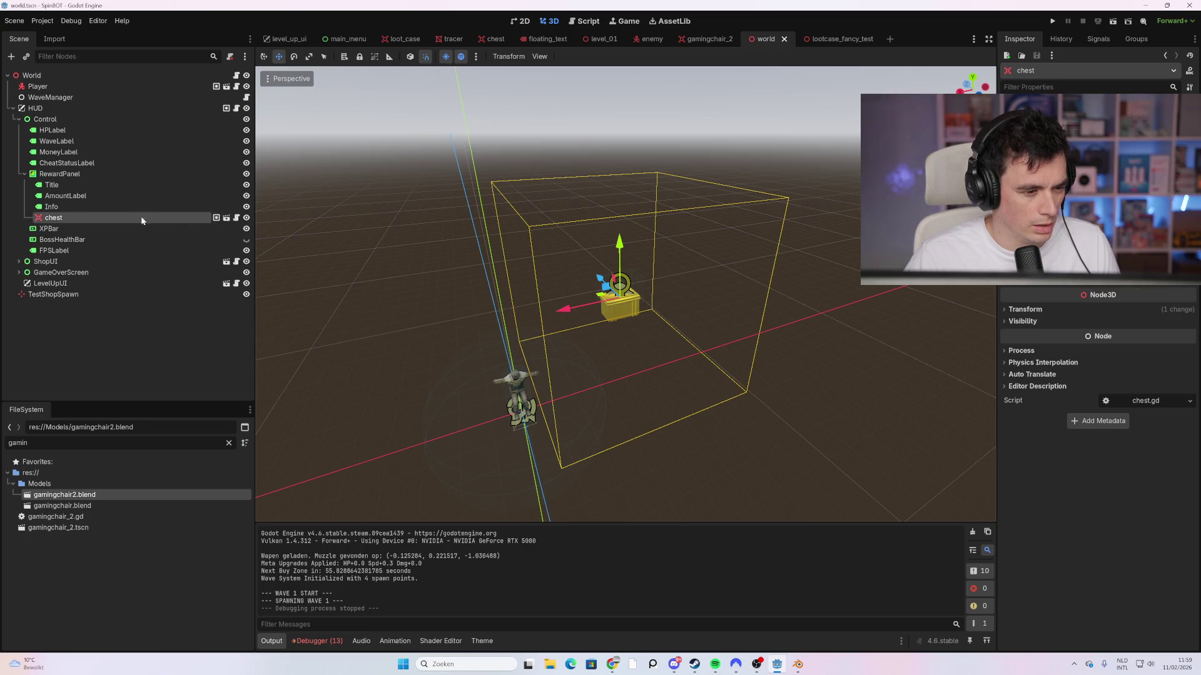
left_click(237, 218)
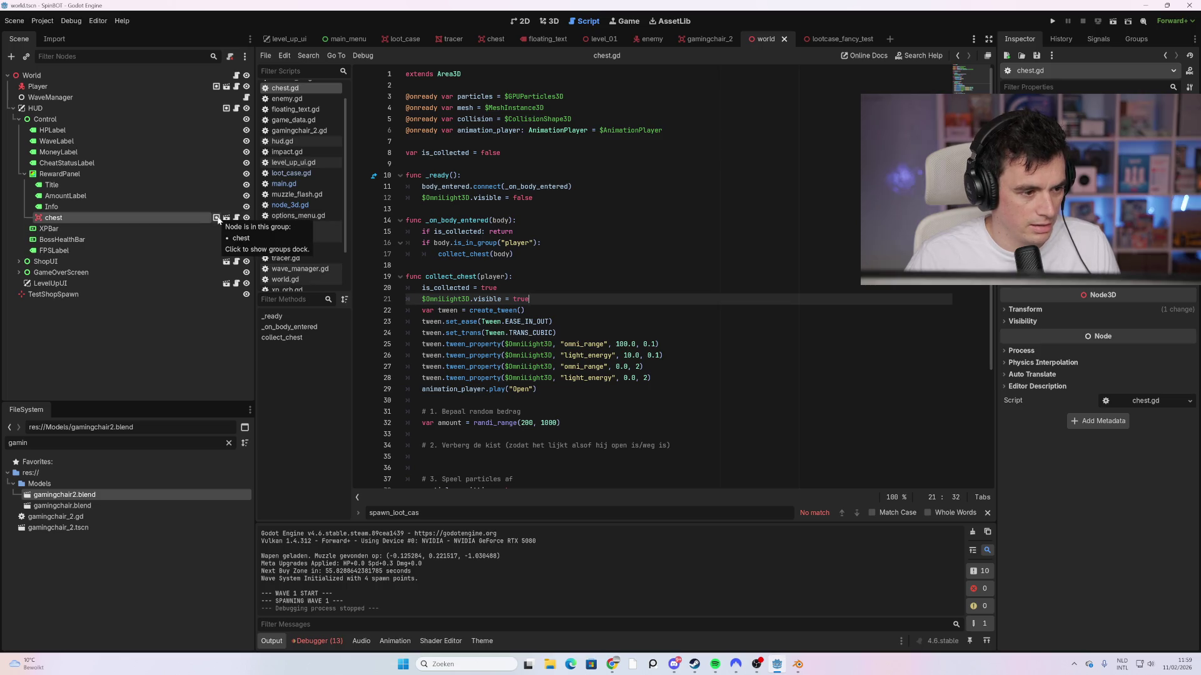
left_click(226, 218)
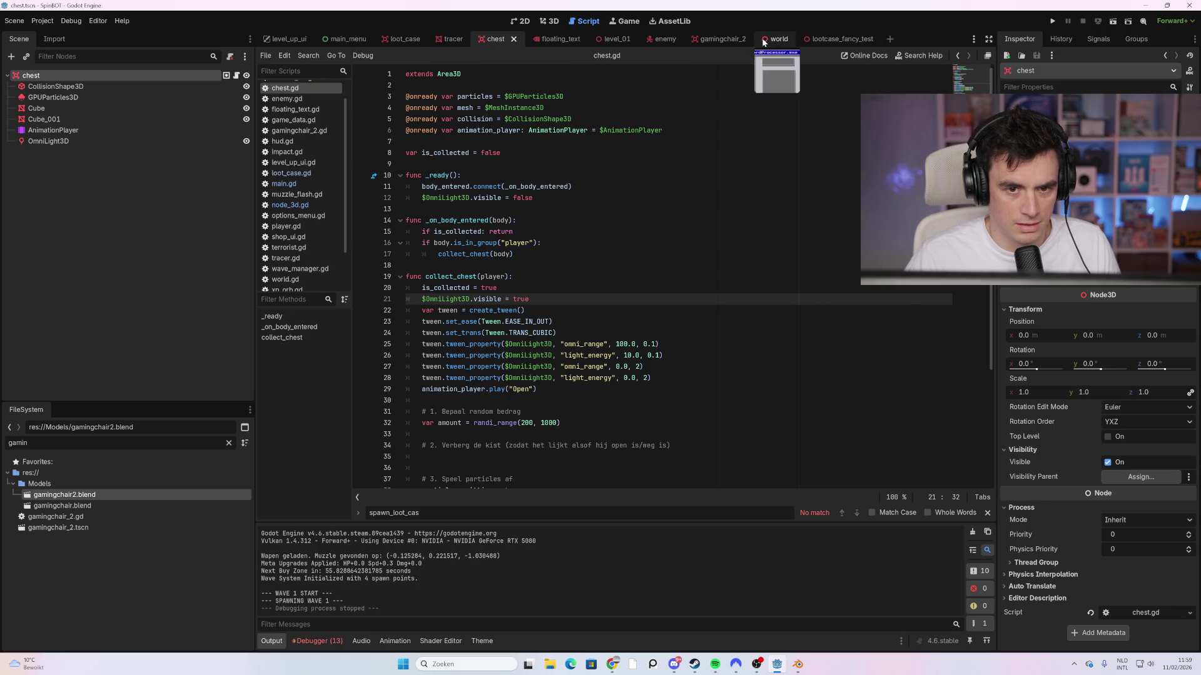
left_click(610, 41)
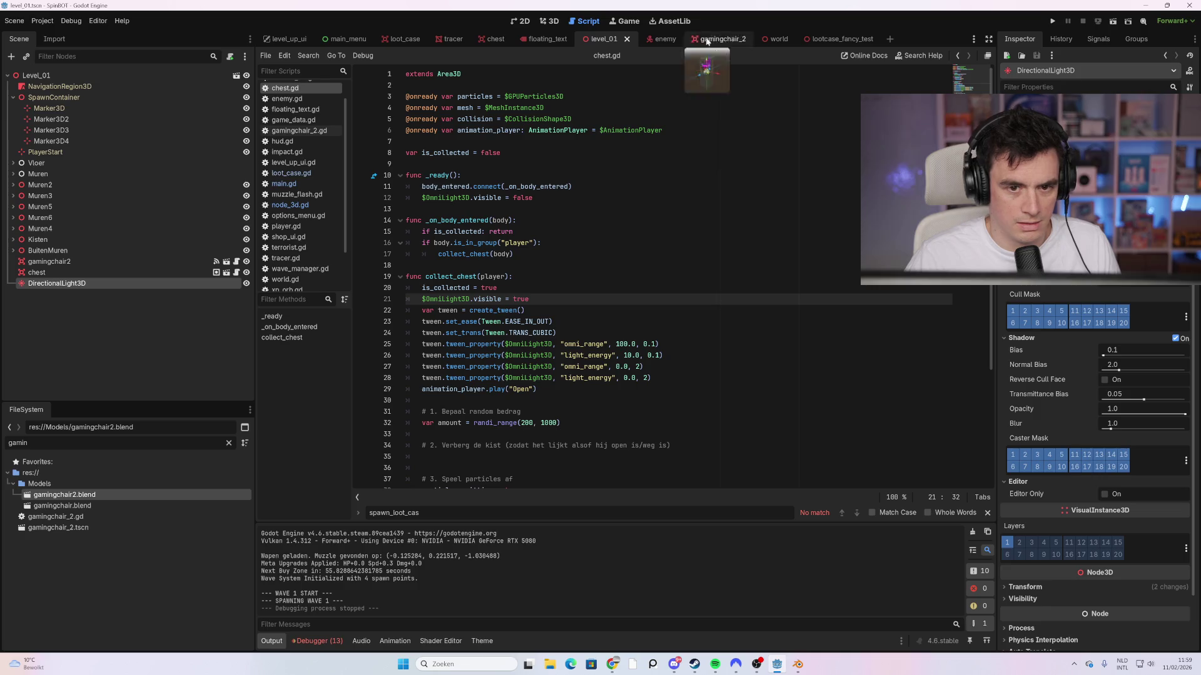
left_click(551, 21)
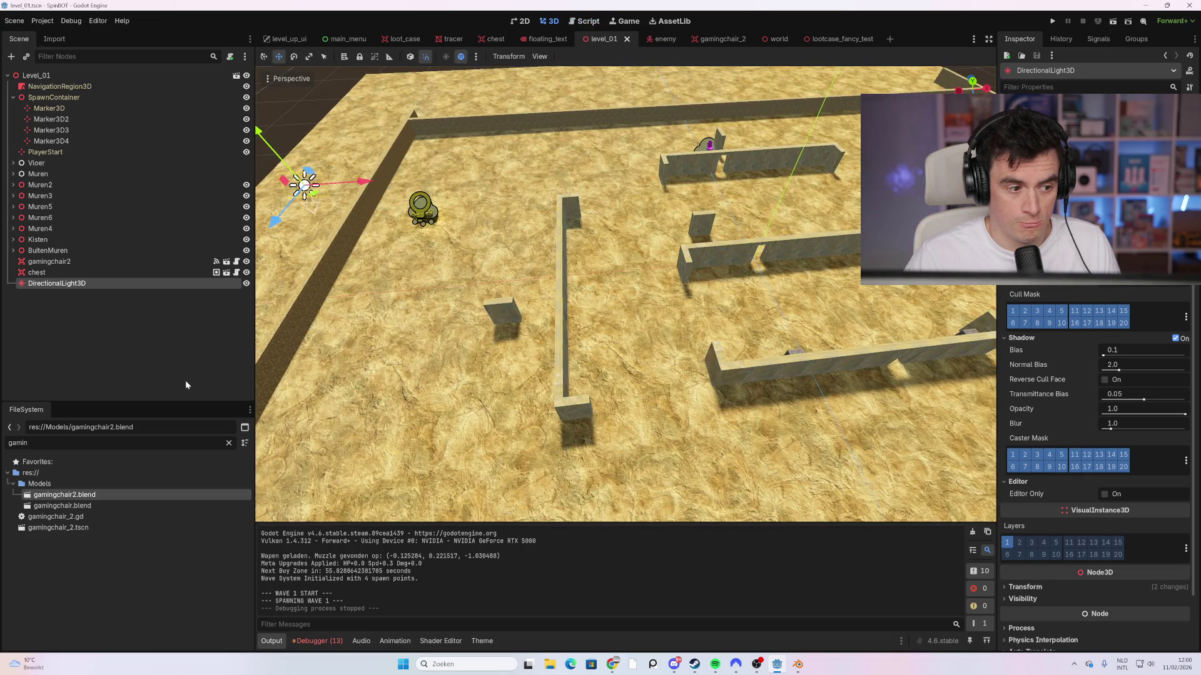
Step: Filter FileSystem for 'chest' and drag chest.tscn into the maze beside the central wall
type("chest")
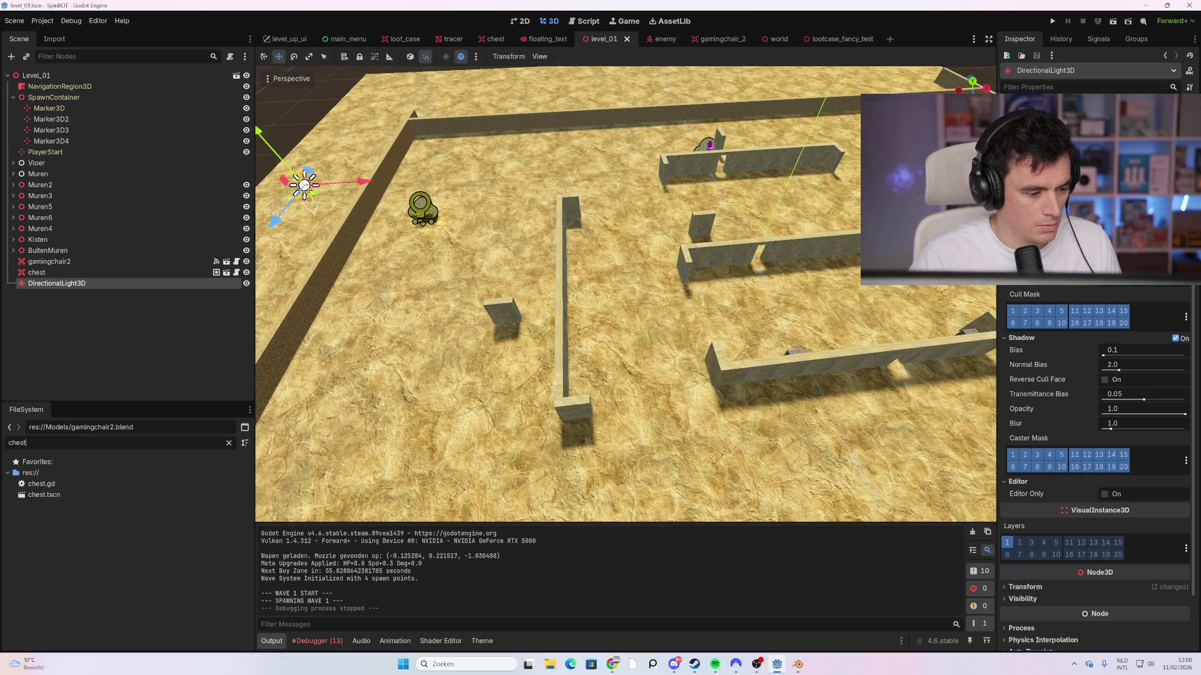
left_click(52, 496)
mouse_move(53, 497)
left_mouse_down()
mouse_move(644, 363)
mouse_move(722, 301)
mouse_move(463, 259)
mouse_move(713, 299)
mouse_move(702, 354)
mouse_move(611, 316)
left_mouse_up()
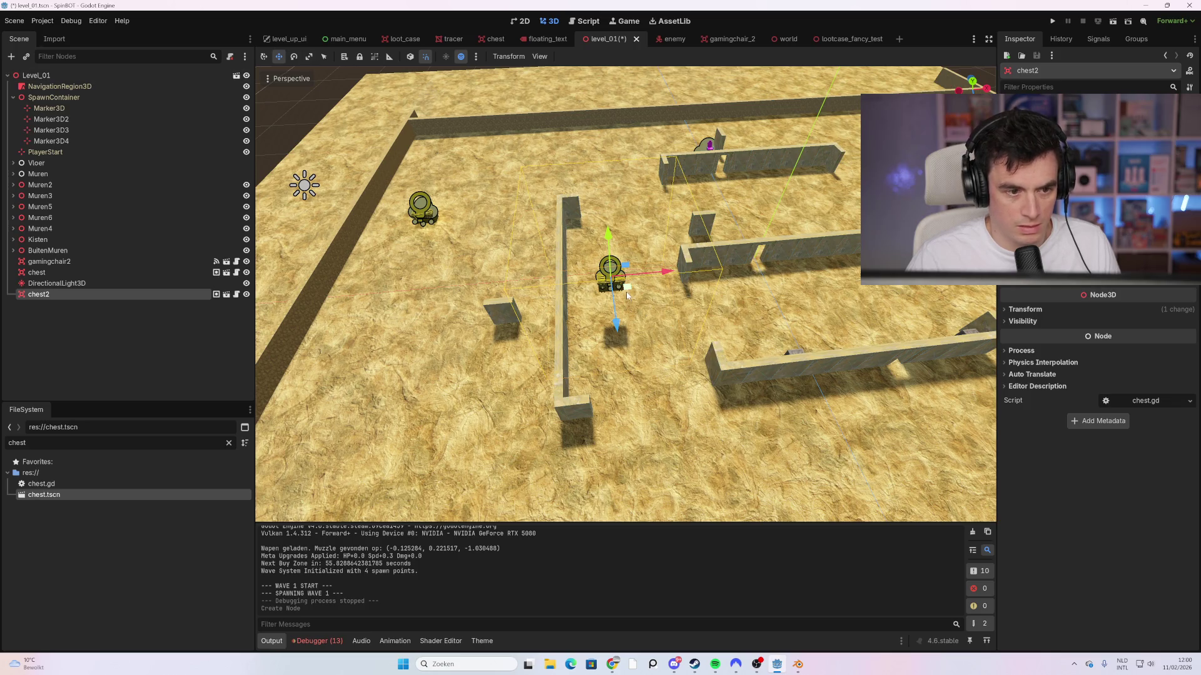
Step: Rotate the new chest2, lower it to the floor, and start a new SPINBOT run
key("e")
left_click_drag(653, 289, 623, 296)
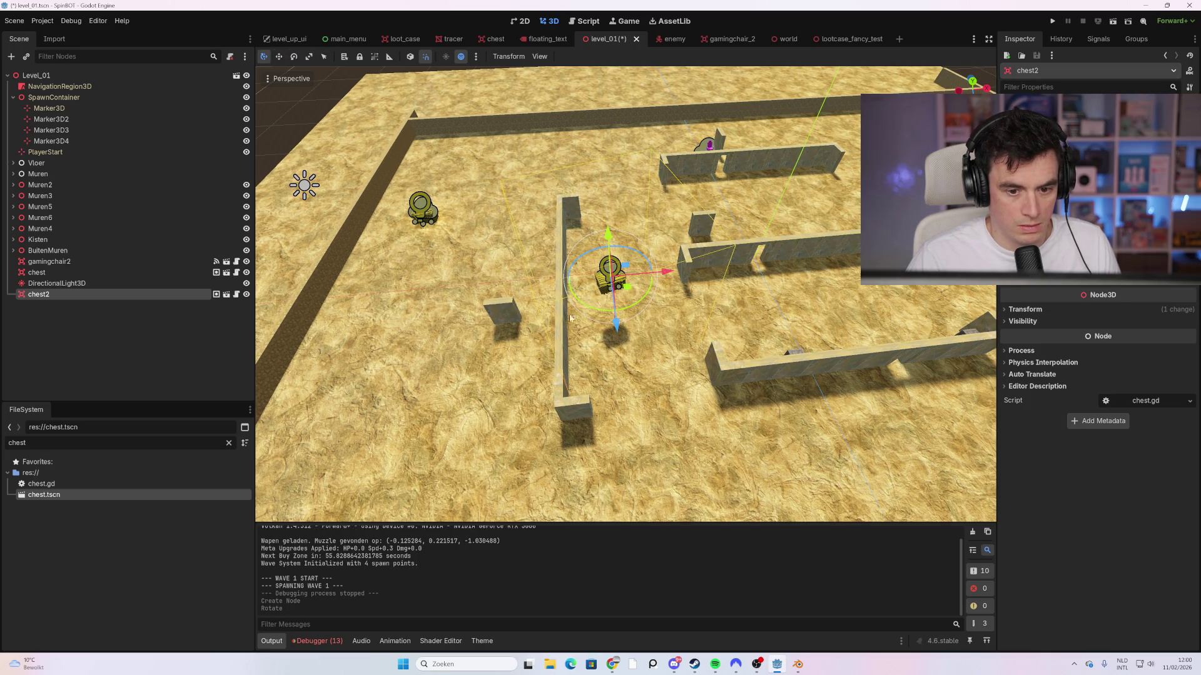
left_click_drag(608, 233, 610, 262)
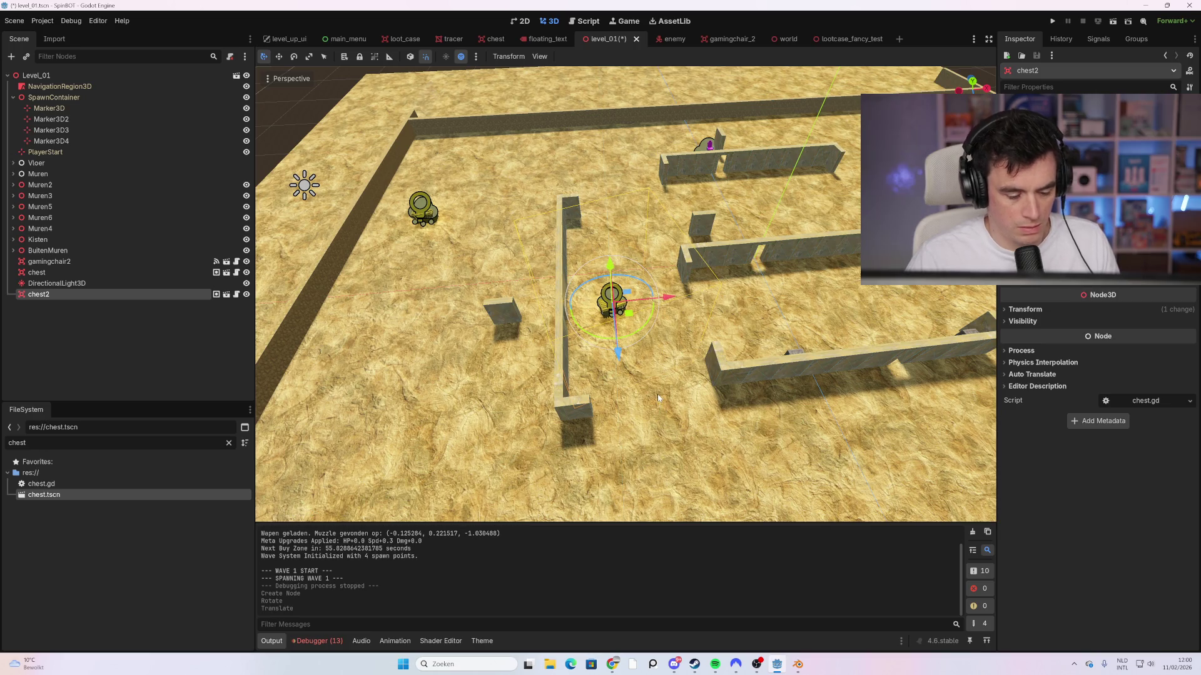
key("F5")
left_click(586, 600)
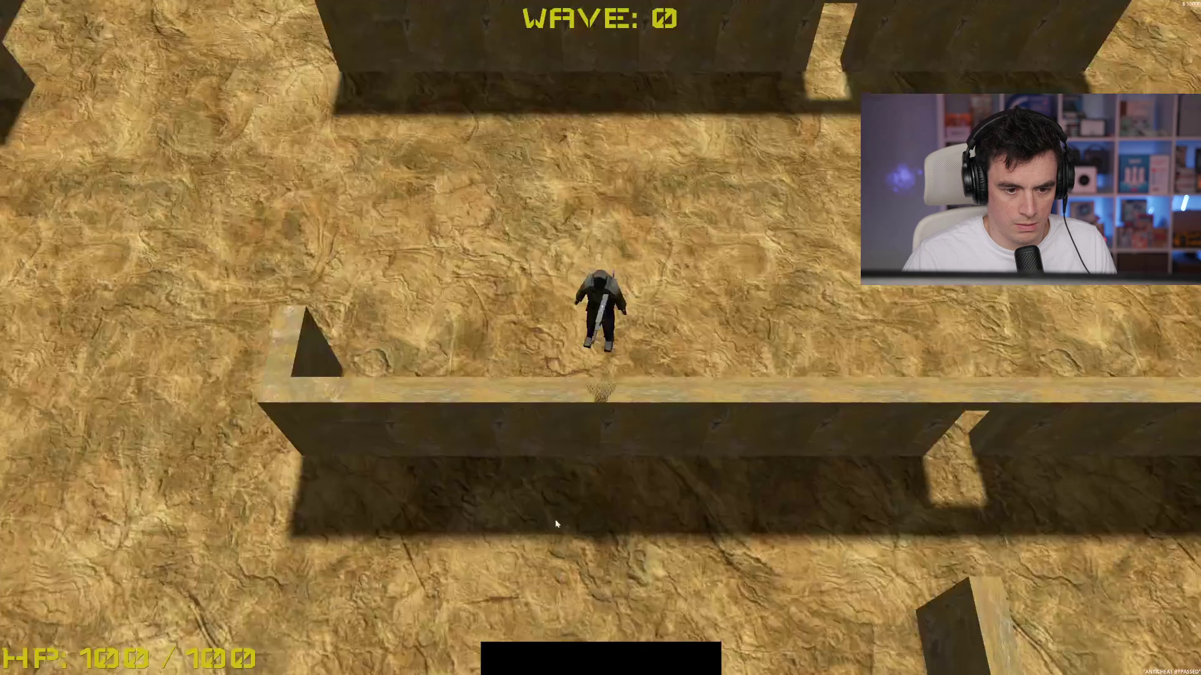
Step: Walk through the maze collecting chest loot, including $332, then close the game with F8
key("w")
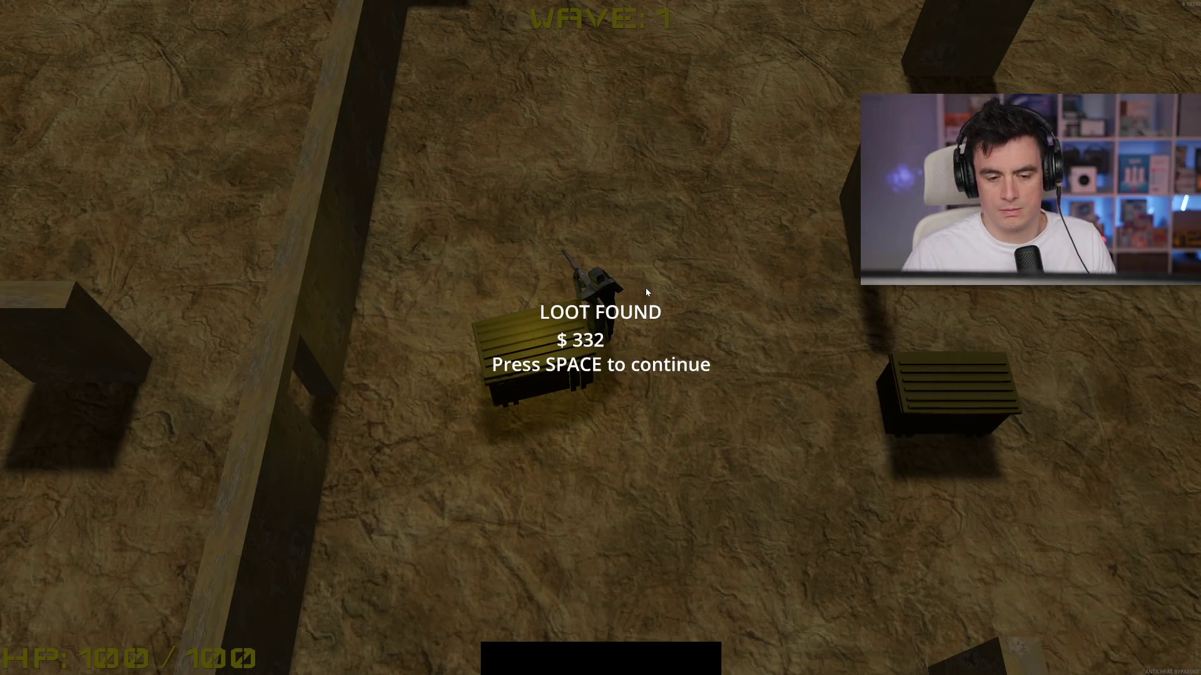
key("space")
key("space")
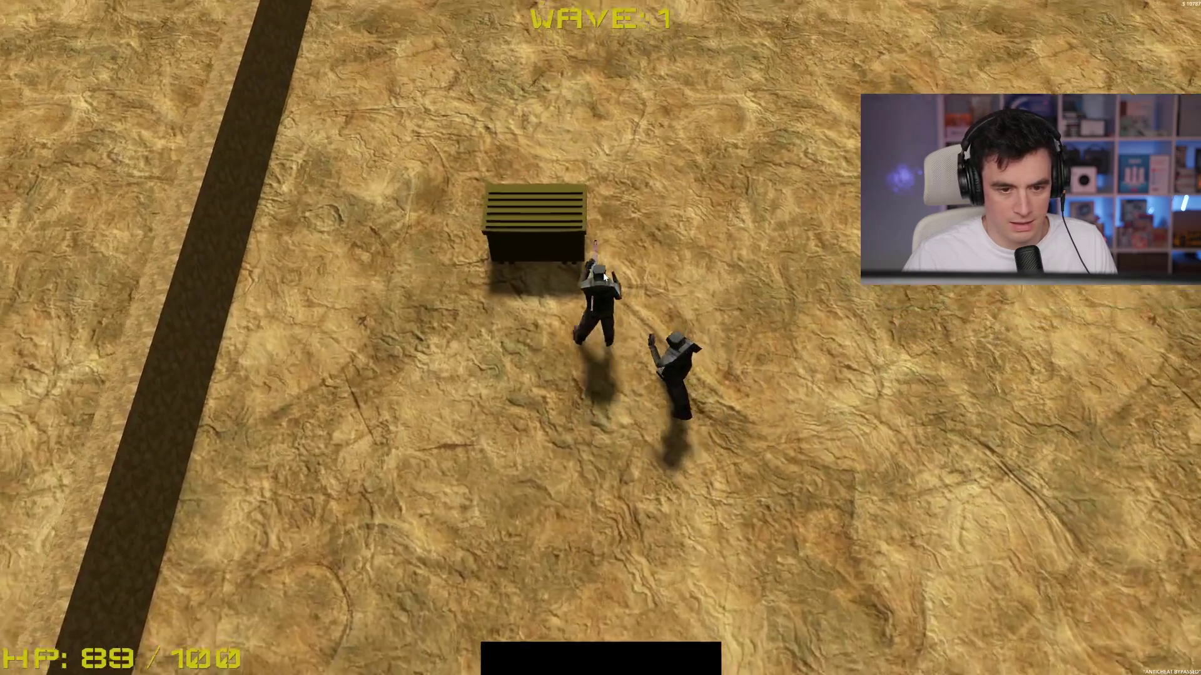
key("space")
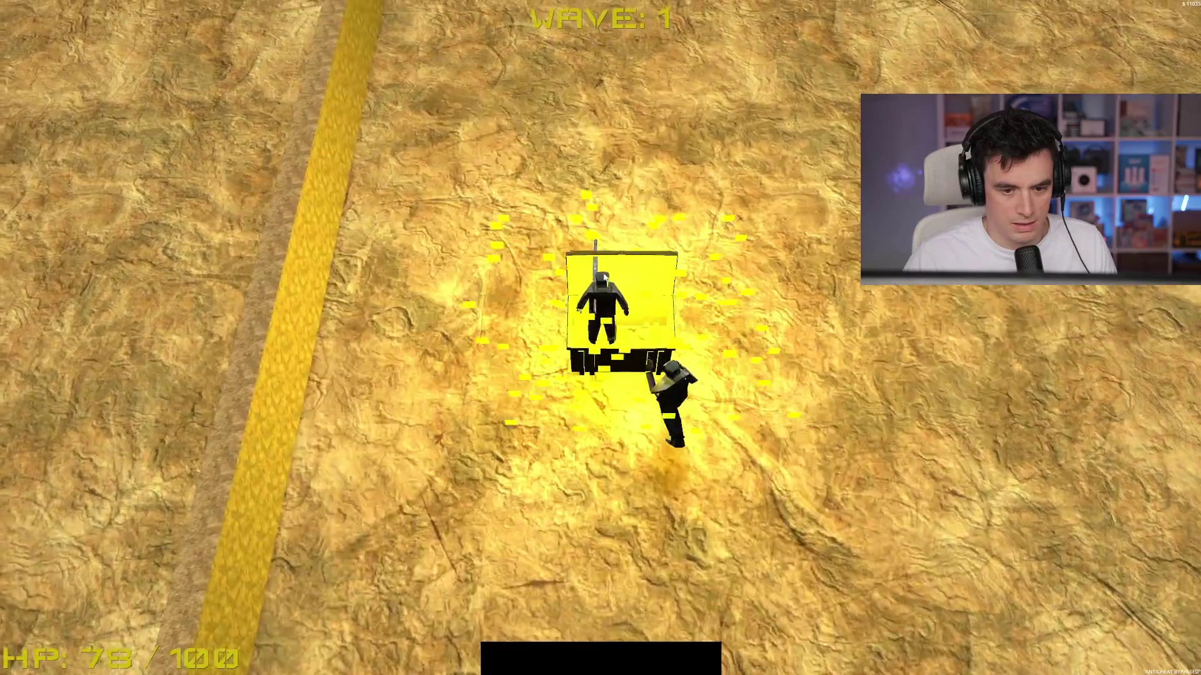
key("F8")
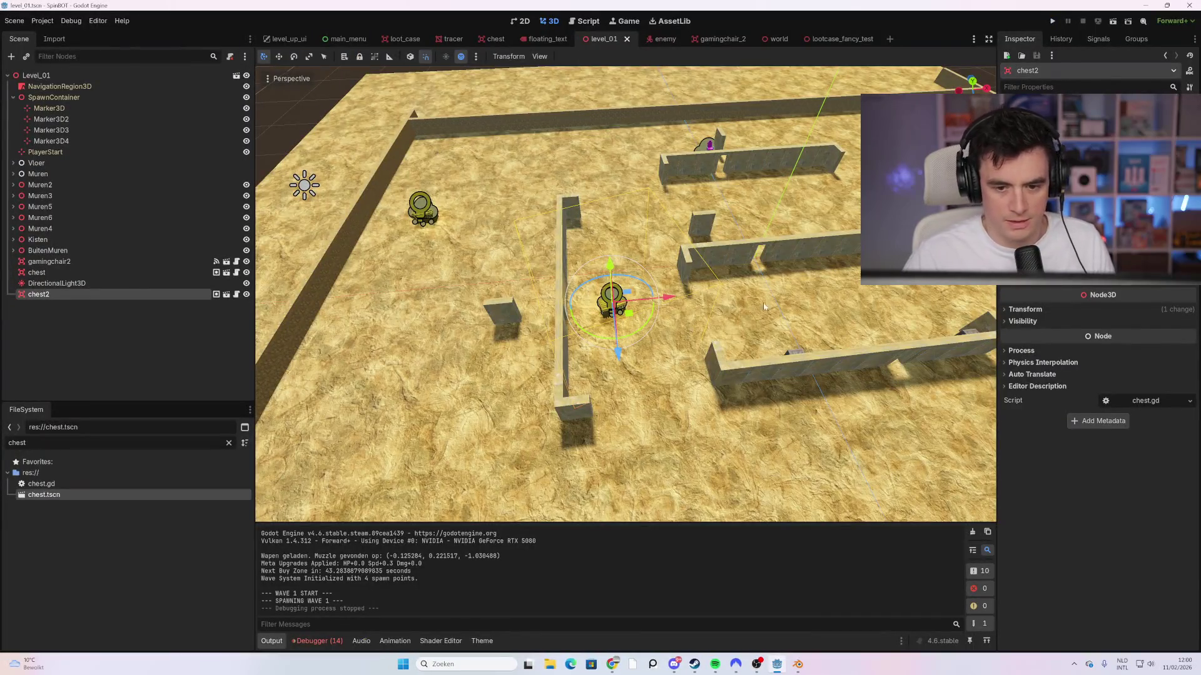
Step: Select the level's floor mesh and enemy node, then reselect the floor mesh
left_click(683, 290)
left_click(611, 308)
left_click(666, 261)
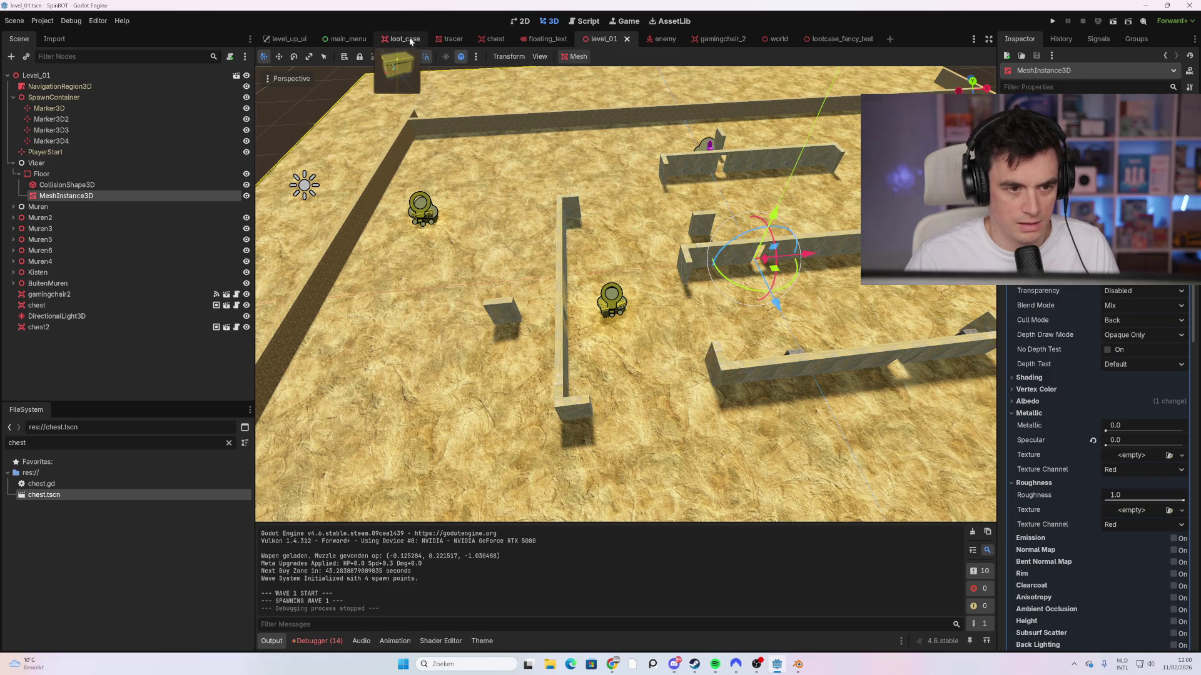
Step: In the World scene, select the chest node and open its attached chest.gd script
left_click(767, 39)
left_click(68, 207)
left_click(66, 219)
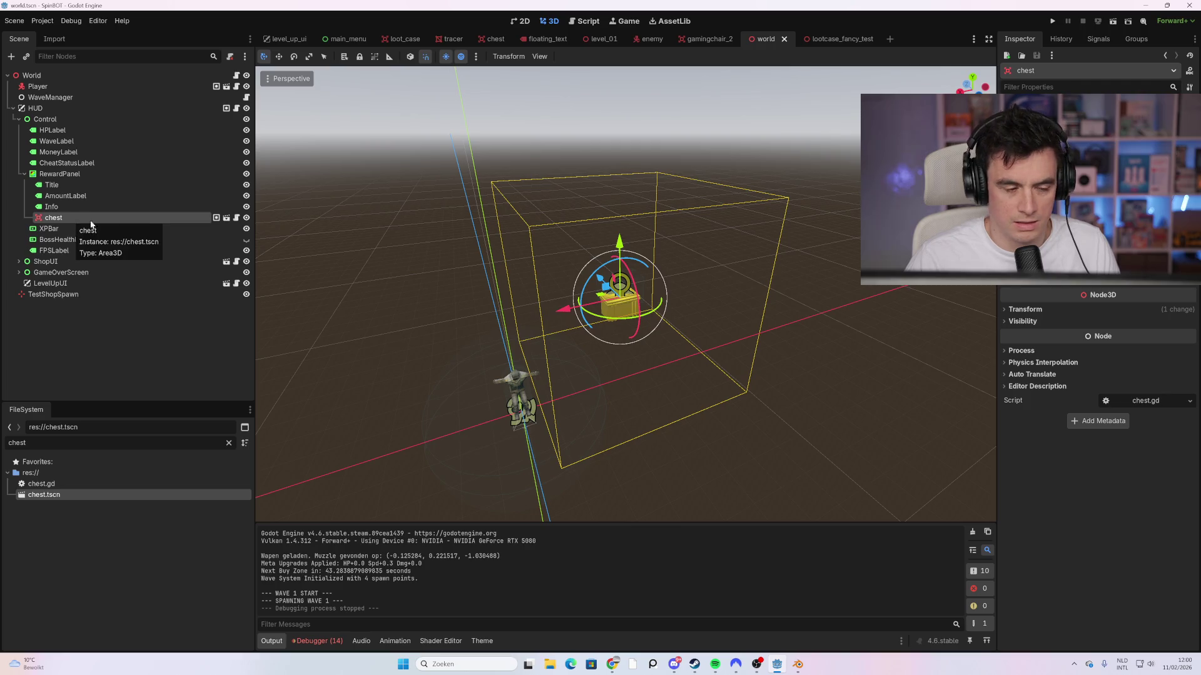
left_click(237, 218)
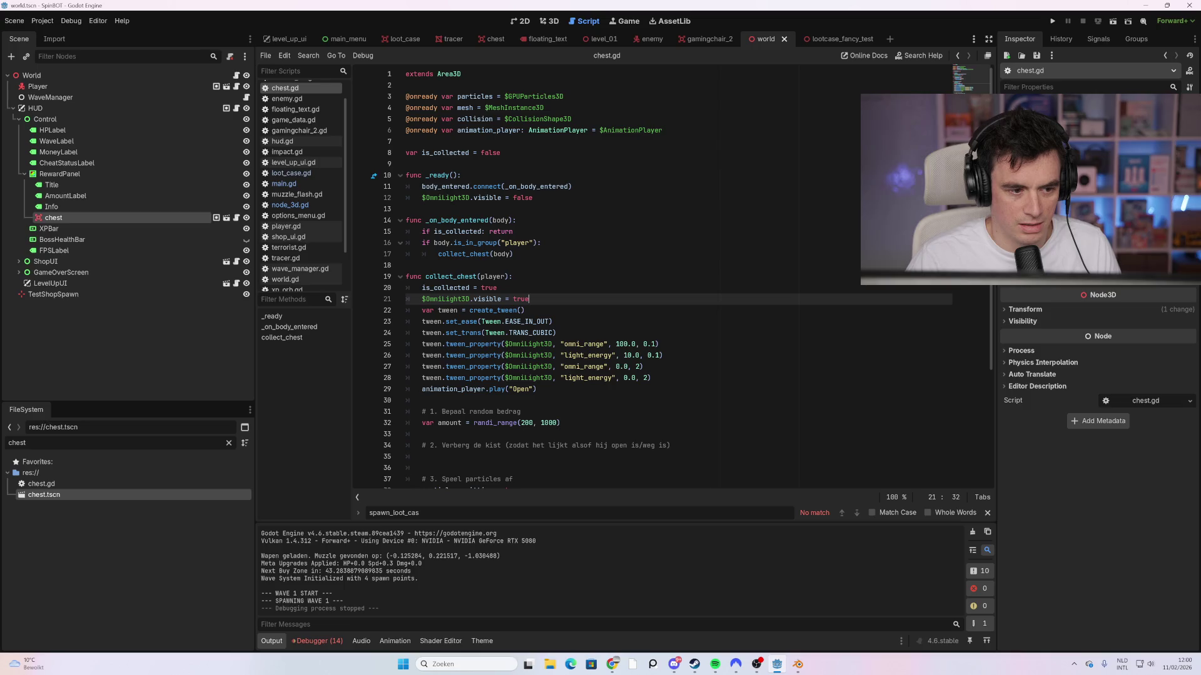
Step: Review the collect_chest tween creation and transition lines (22 and 24) in chest.gd
left_click(526, 310)
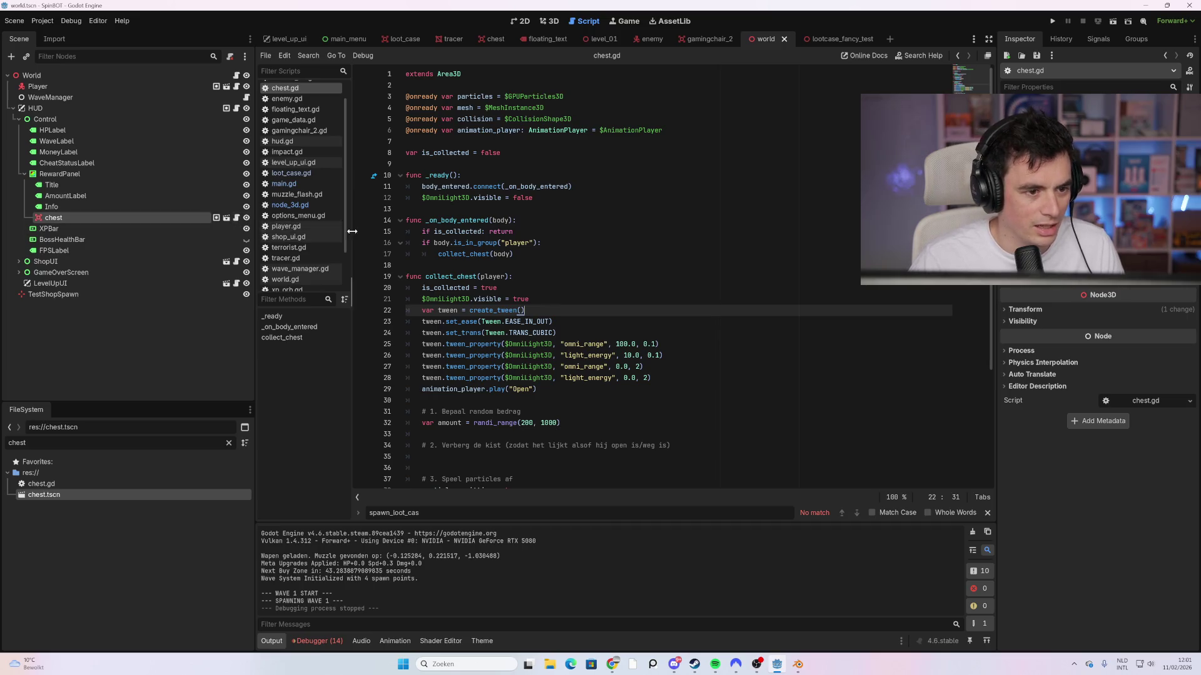
scroll(320, 237, "up", 1)
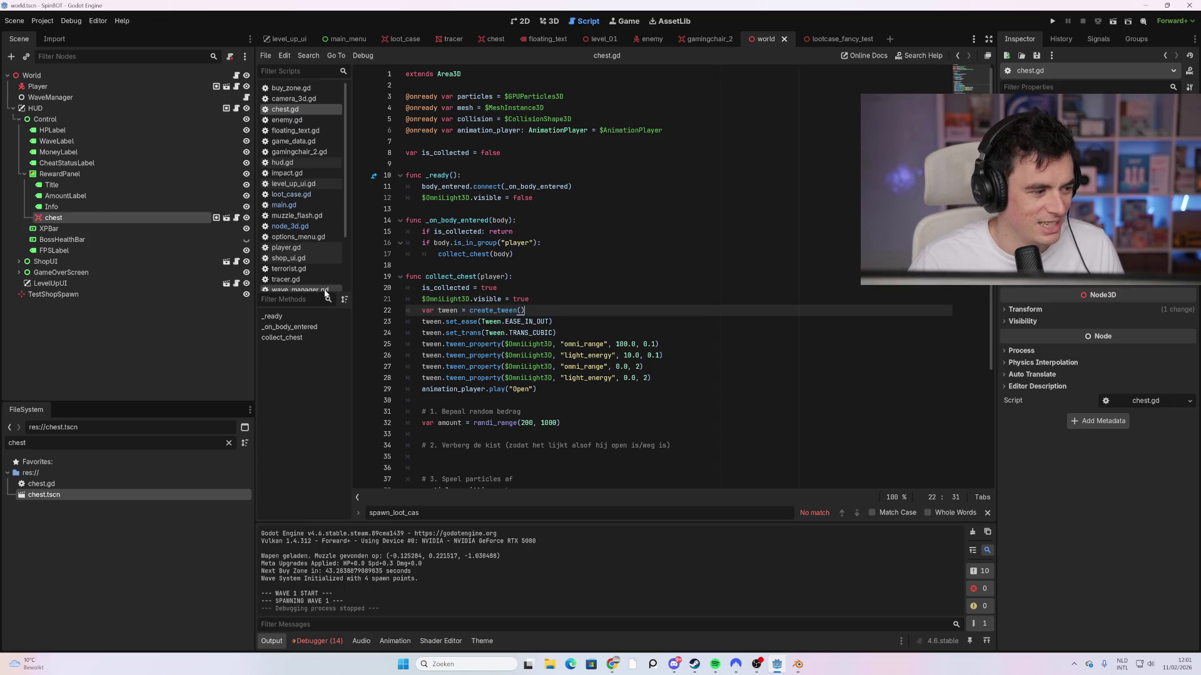
left_click(555, 332)
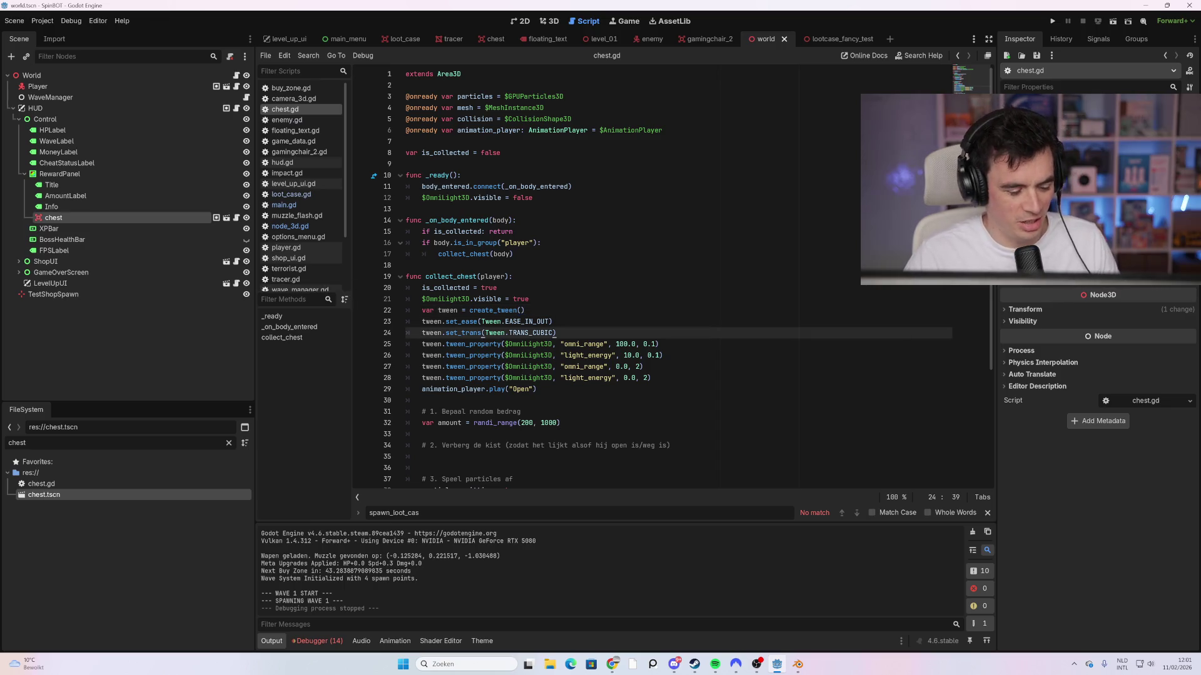